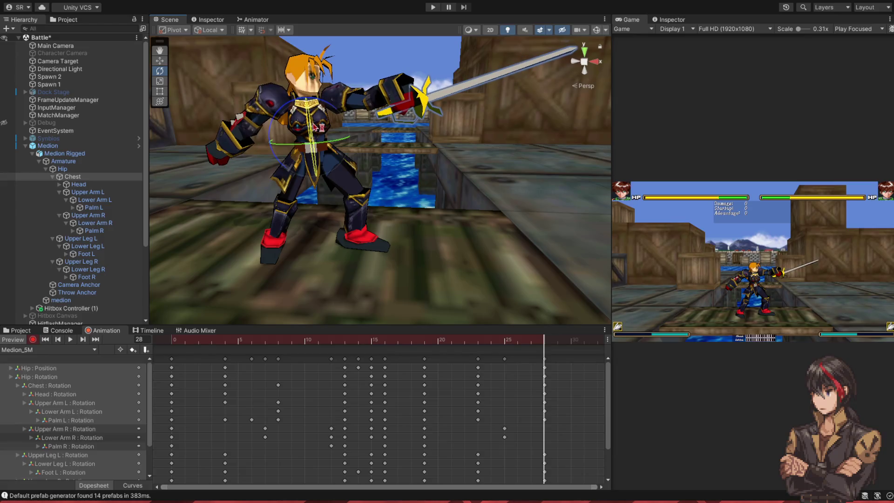
Rotate the left upper arm down and tilt the forearm so the sword angles up, previewing to frame 29
click(329, 101)
drag(329, 101, 303, 132)
click(300, 135)
mouse_move(396, 117)
mouse_down()
mouse_move(412, 70)
mouse_move(377, 105)
mouse_up()
click(120, 208)
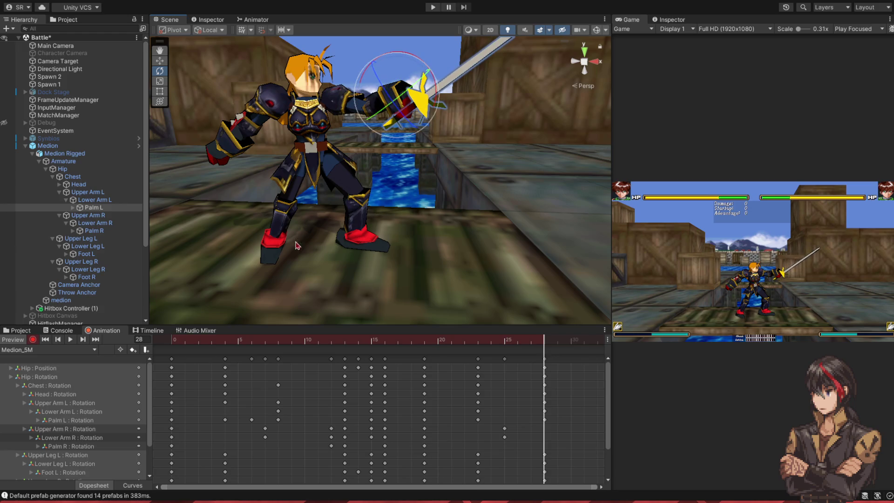
mouse_move(539, 339)
mouse_down()
mouse_move(386, 340)
mouse_move(554, 349)
mouse_up()
Rotate the left lower leg slightly
click(80, 238)
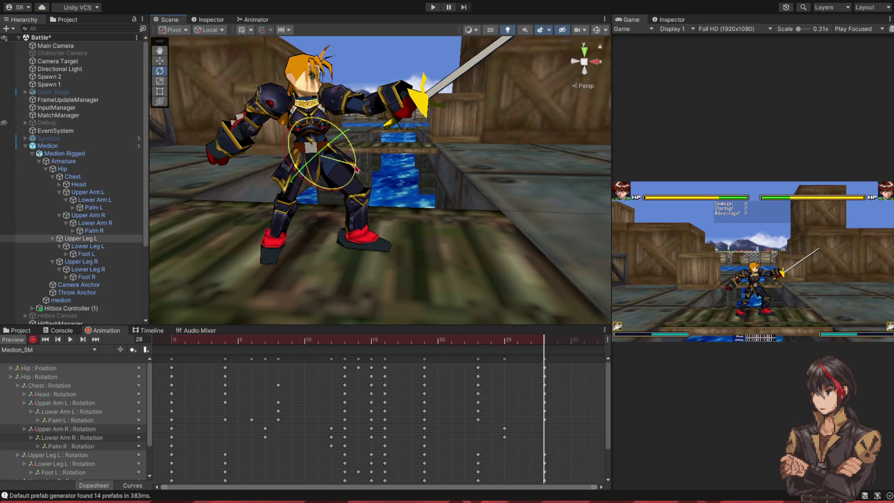
click(134, 247)
drag(385, 183, 389, 185)
Select the right leg bones and then the hip, with the Move tool active
click(285, 209)
click(308, 197)
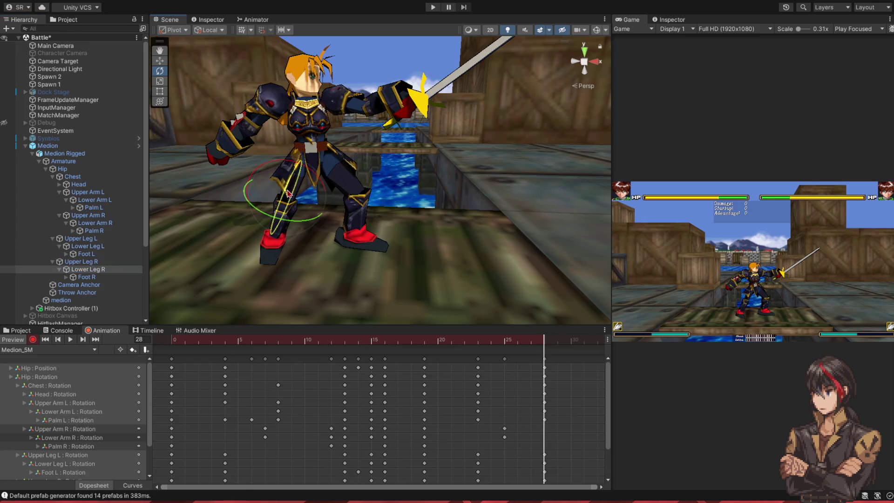
click(62, 169)
click(164, 61)
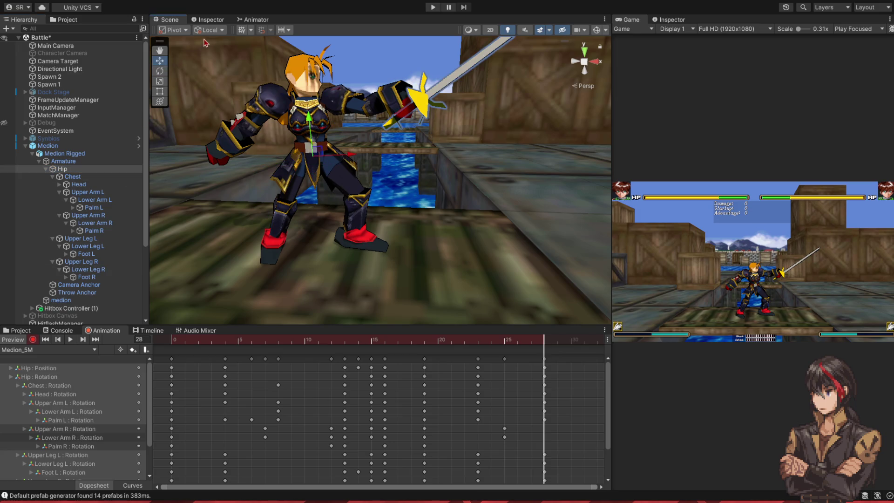
Nudge the hip slightly along the global Y axis and step the preview to frame 29
click(209, 30)
drag(314, 122, 314, 124)
mouse_move(545, 344)
mouse_down()
mouse_move(501, 344)
mouse_move(591, 344)
mouse_move(549, 350)
mouse_move(544, 365)
mouse_up()
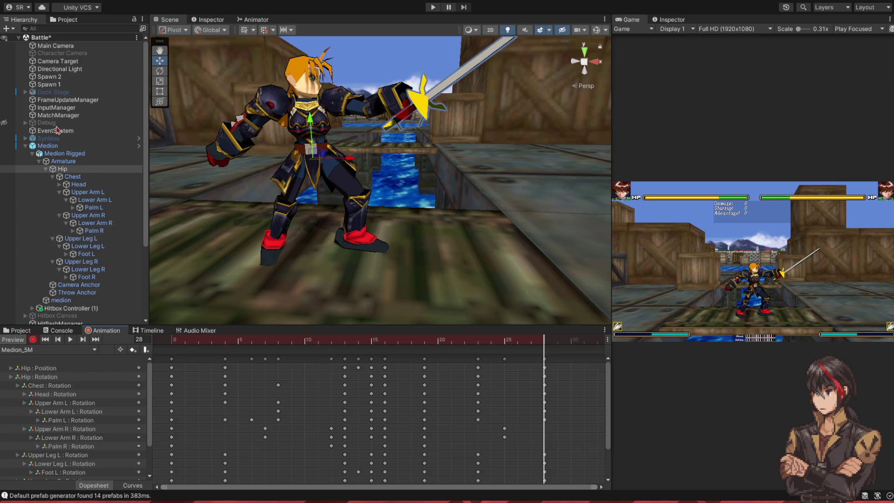
Select all Medion_5M keys at frame 0 and move the preview to frame 40
click(172, 360)
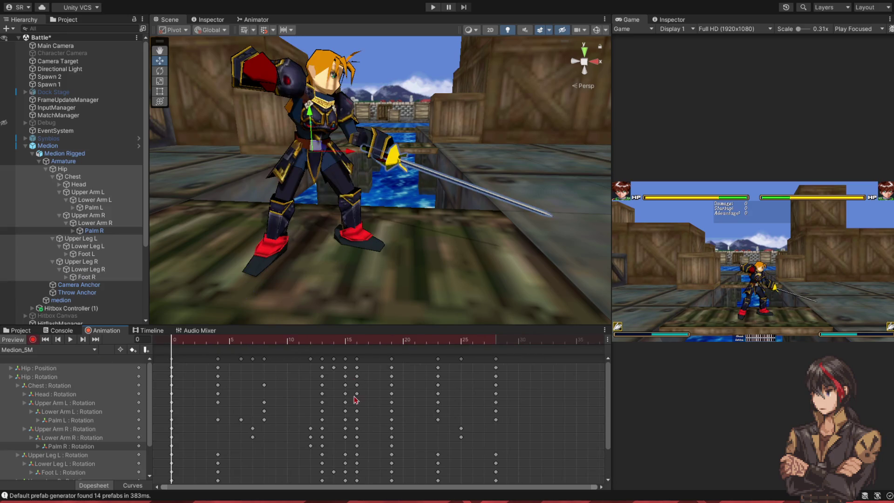
scroll(356, 392, down, 3)
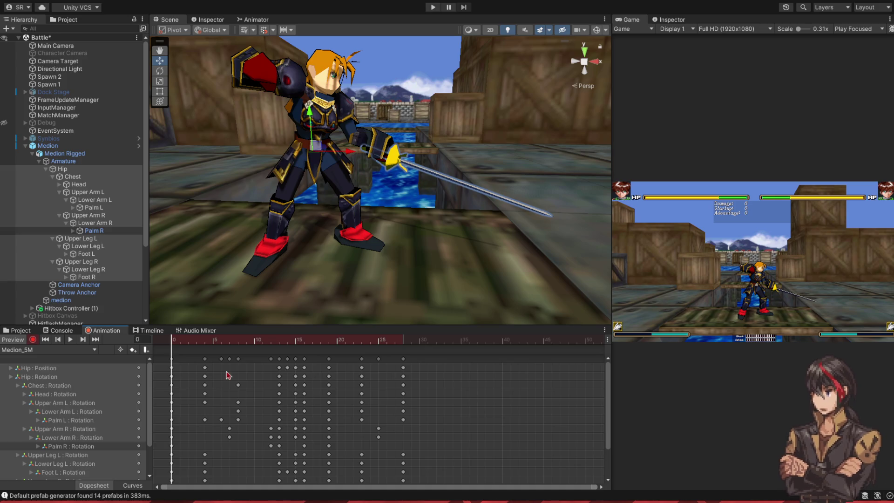
click(502, 343)
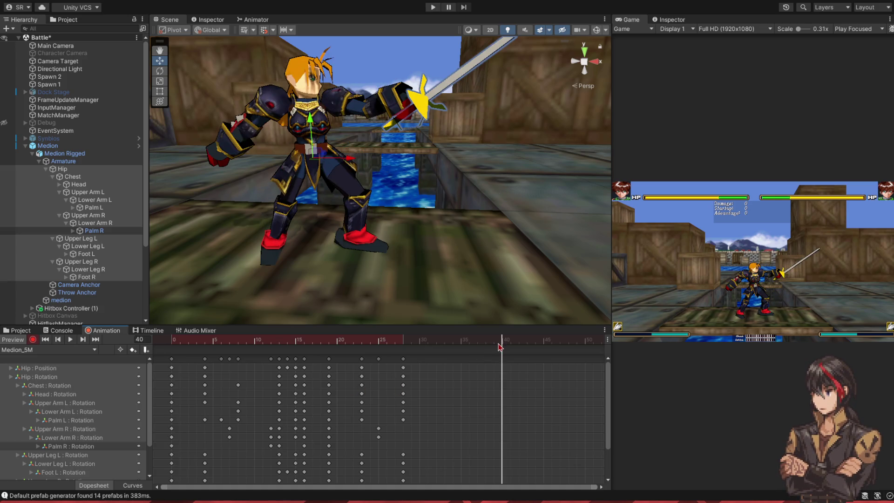
Paste the frame-0 keys at frame 40, scrub back through the ending, and play the clip
key(ctrl+v)
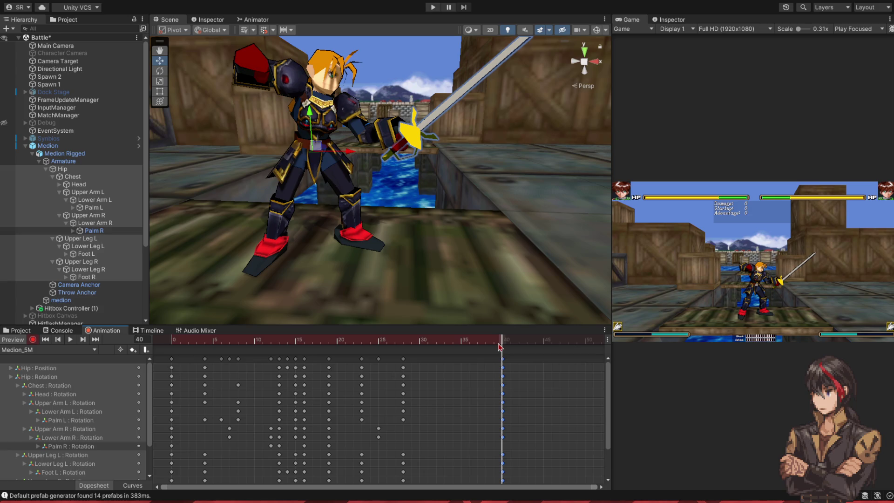
mouse_move(500, 347)
mouse_down()
mouse_move(394, 347)
mouse_move(479, 357)
mouse_move(496, 368)
mouse_move(72, 351)
mouse_up()
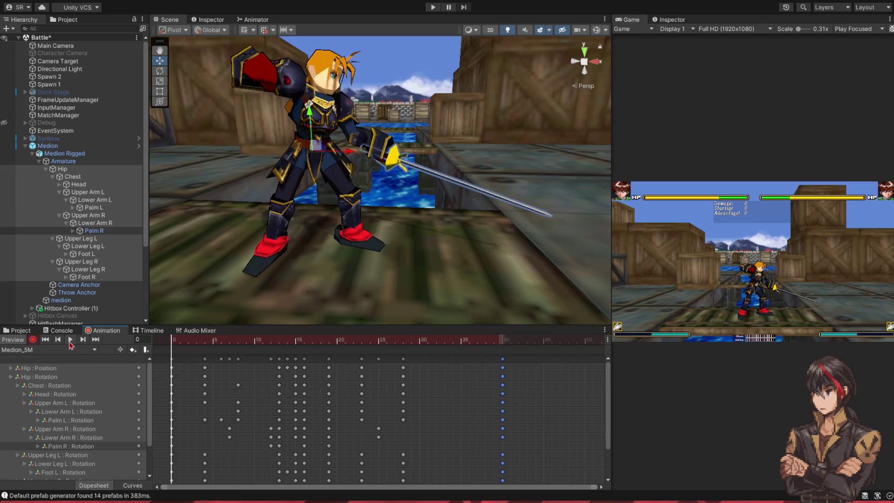
click(70, 341)
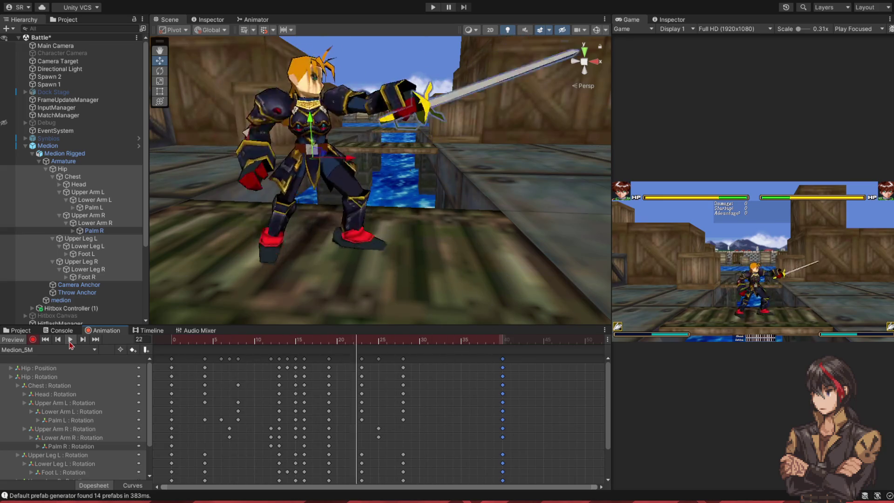
Stop playback and scrub to the sword thrust around frame 13
click(70, 340)
click(230, 341)
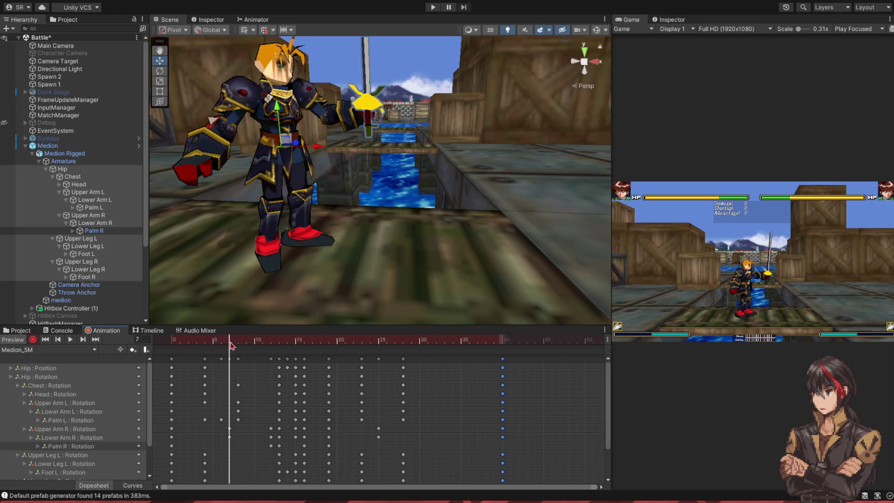
mouse_move(234, 345)
mouse_down()
mouse_move(289, 354)
mouse_move(280, 355)
mouse_up()
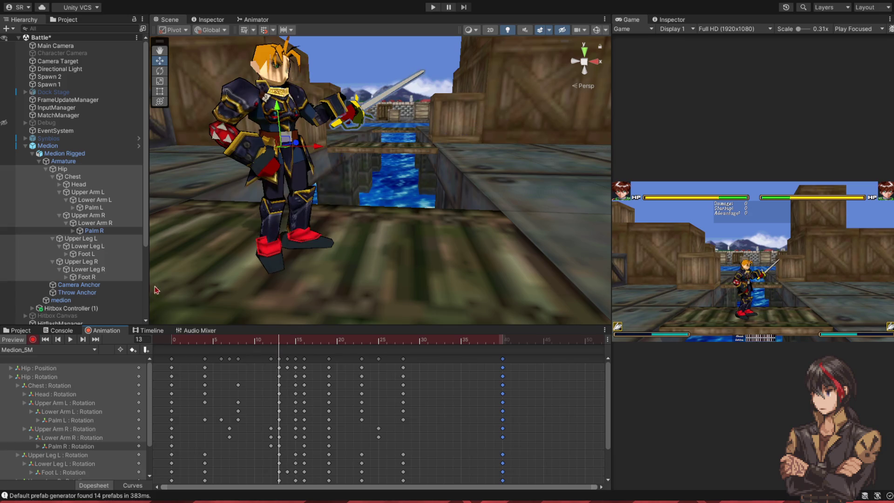
Rotate the left forearm and hand so the sword points higher, then replay the clip
click(88, 193)
key(e)
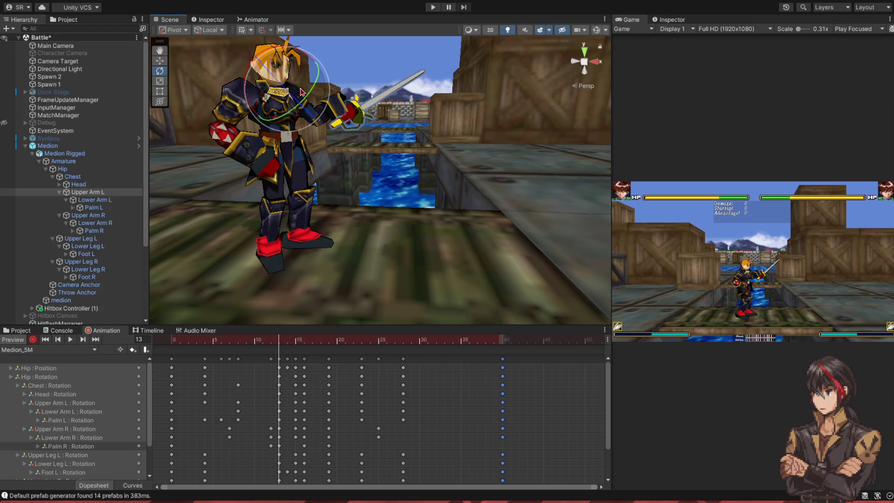
key(Down)
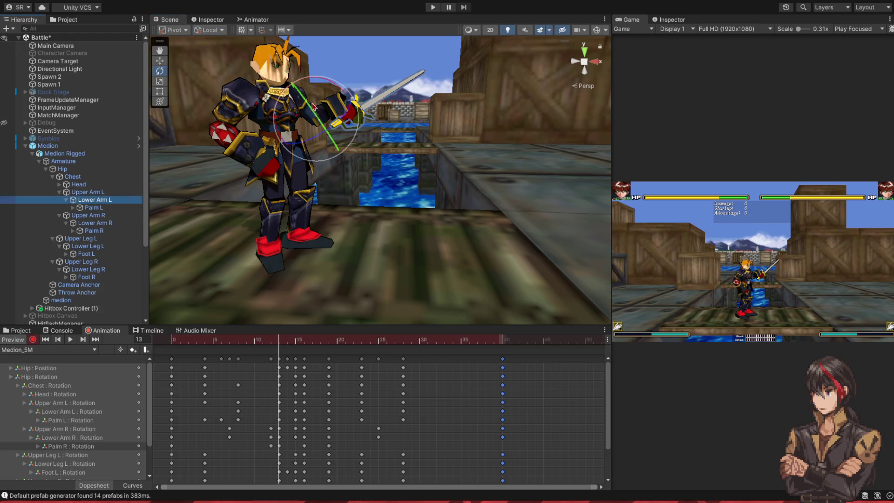
drag(331, 87, 320, 84)
click(107, 208)
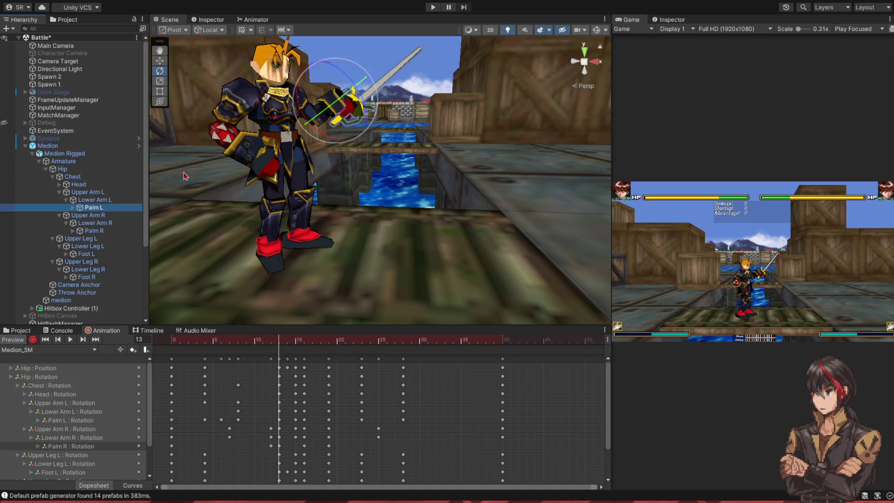
drag(330, 135, 351, 140)
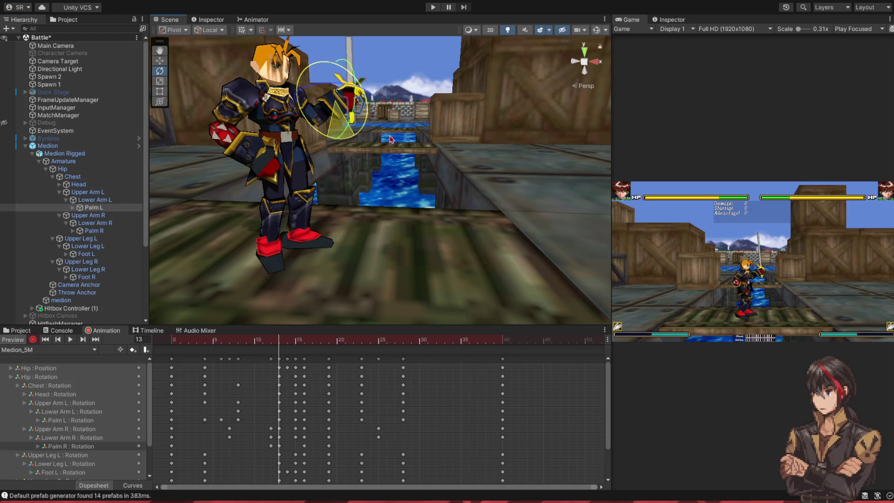
mouse_move(274, 344)
mouse_down()
mouse_move(186, 339)
mouse_move(259, 331)
mouse_move(271, 340)
mouse_move(460, 343)
mouse_move(119, 351)
mouse_up()
click(74, 341)
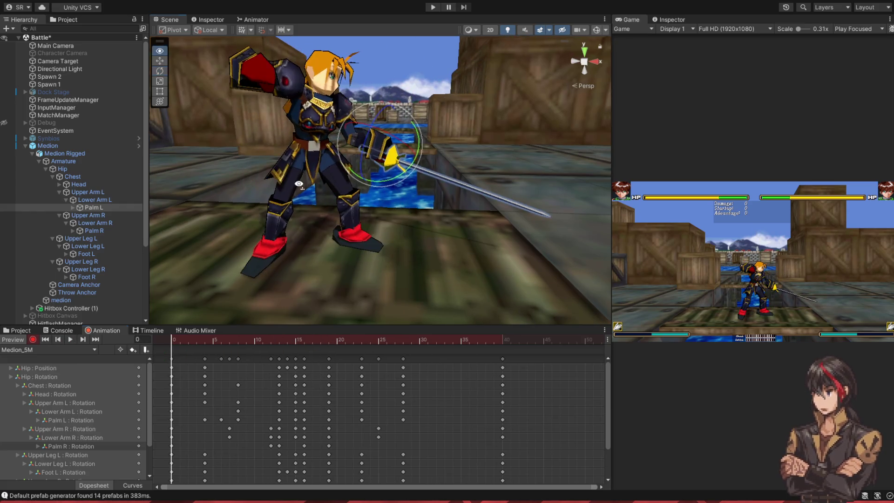
Switch the Scene to an orthographic Back view framing the character, with the preview at frame 40
drag(461, 177, 474, 159)
click(589, 65)
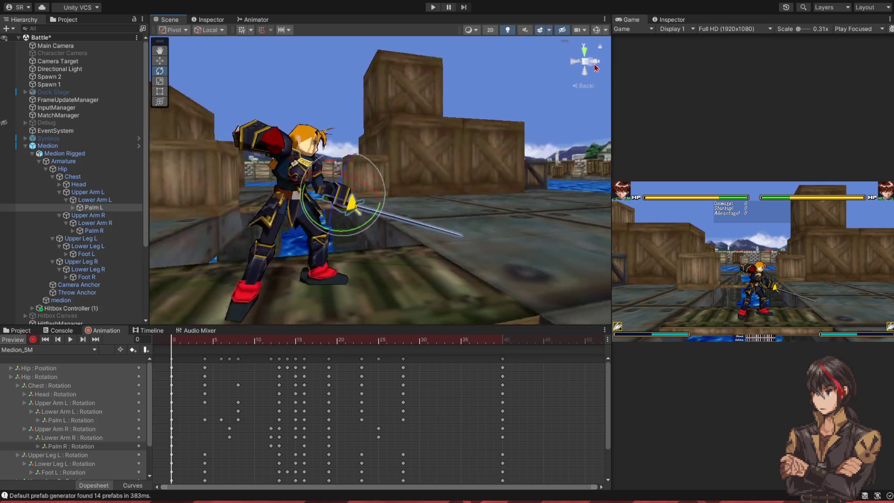
click(589, 65)
drag(408, 193, 471, 177)
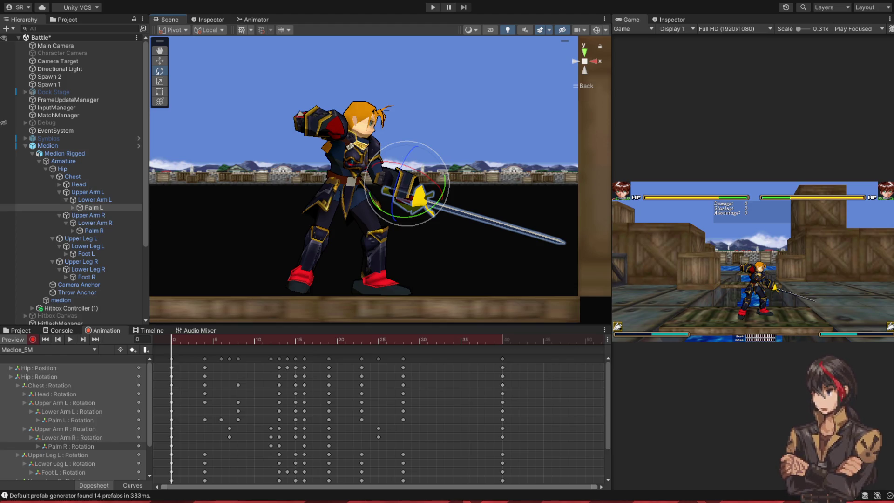
click(503, 340)
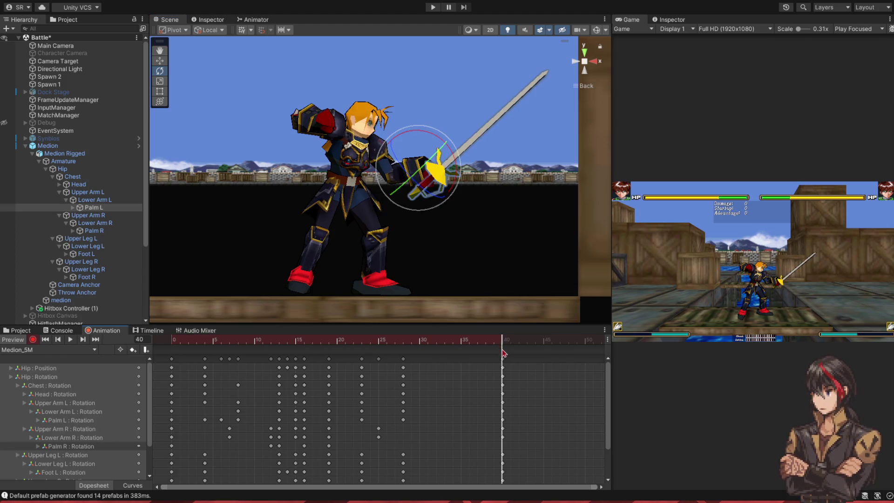
Drag the closing keys from frame 40 to frame 45 and scrub frames 40–36 to check
click(503, 359)
drag(503, 361, 545, 357)
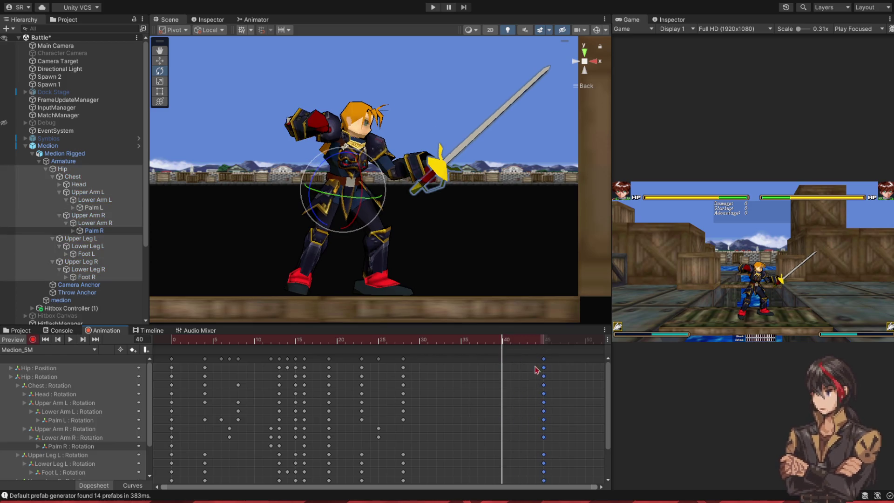
click(541, 382)
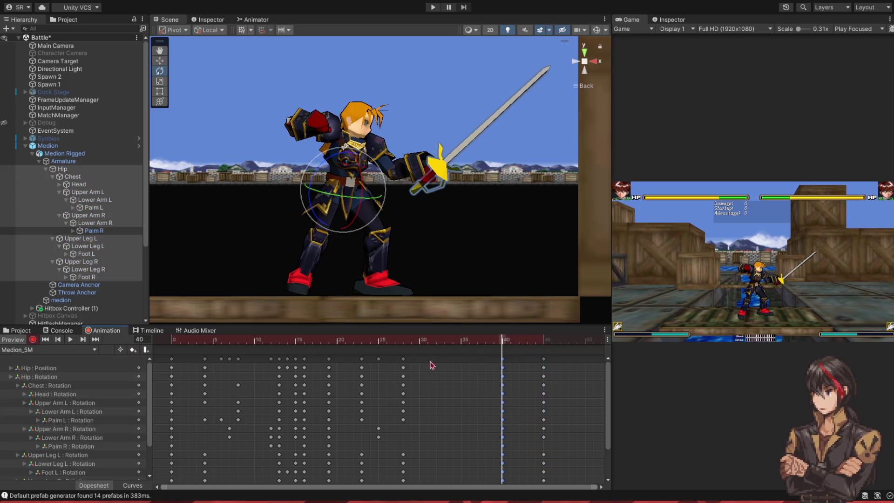
click(544, 360)
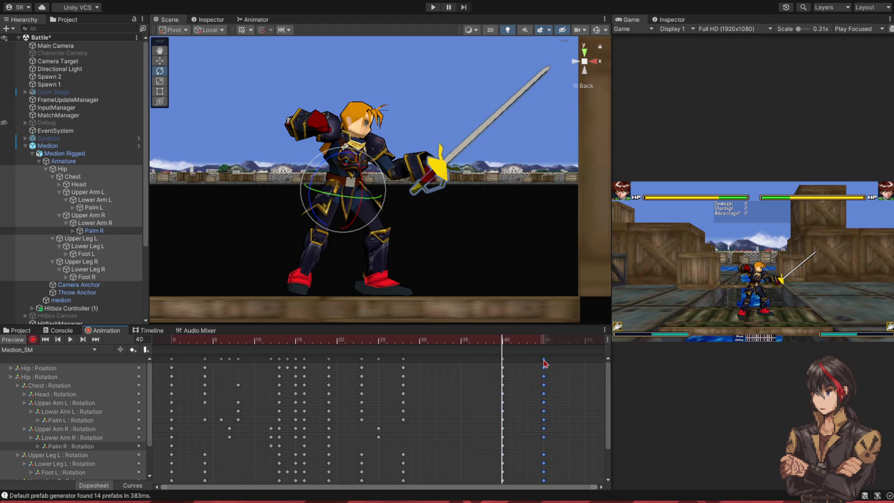
mouse_move(506, 341)
mouse_down()
mouse_move(414, 340)
mouse_move(551, 341)
mouse_move(426, 342)
mouse_move(503, 353)
mouse_move(301, 357)
mouse_move(500, 363)
mouse_move(204, 361)
mouse_move(506, 374)
mouse_up()
click(57, 315)
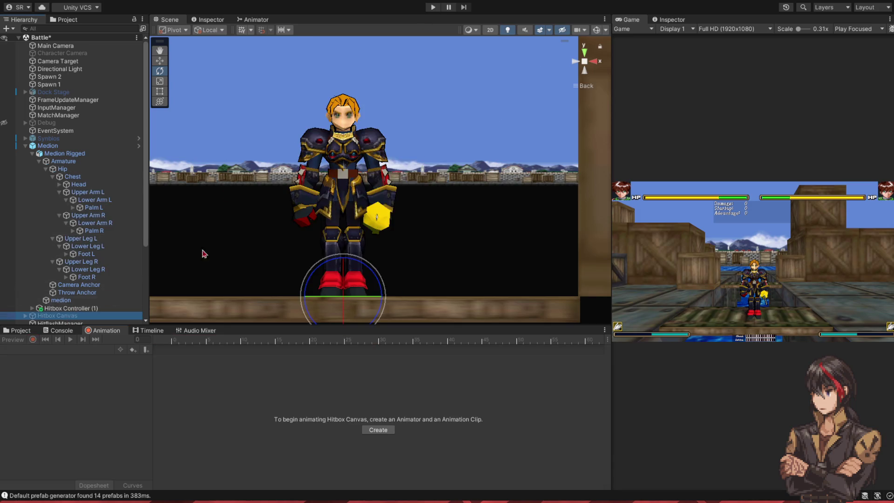
Enable Hitbox Canvas and delete the eight Hurtbox(Clone) objects under Debug Visualizer
click(672, 20)
click(638, 33)
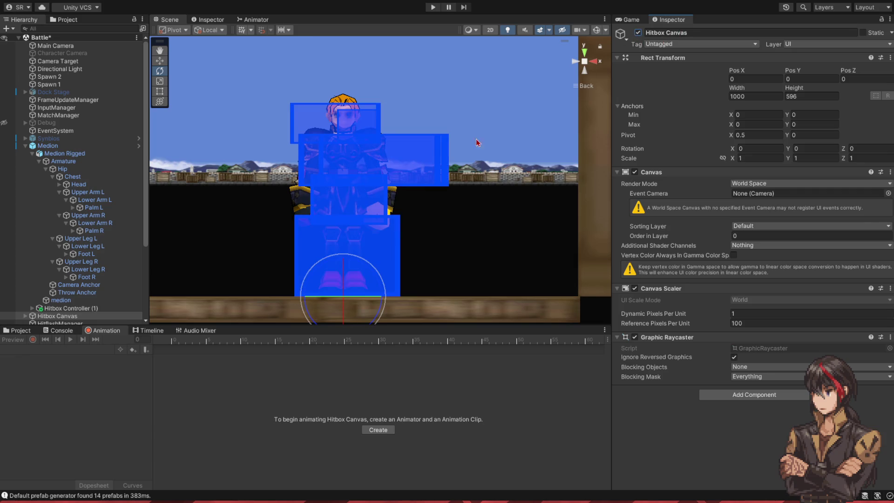
click(25, 316)
scroll(75, 210, down, 3)
click(69, 252)
key(Right)
scroll(85, 270, down, 2)
shift+click(85, 256)
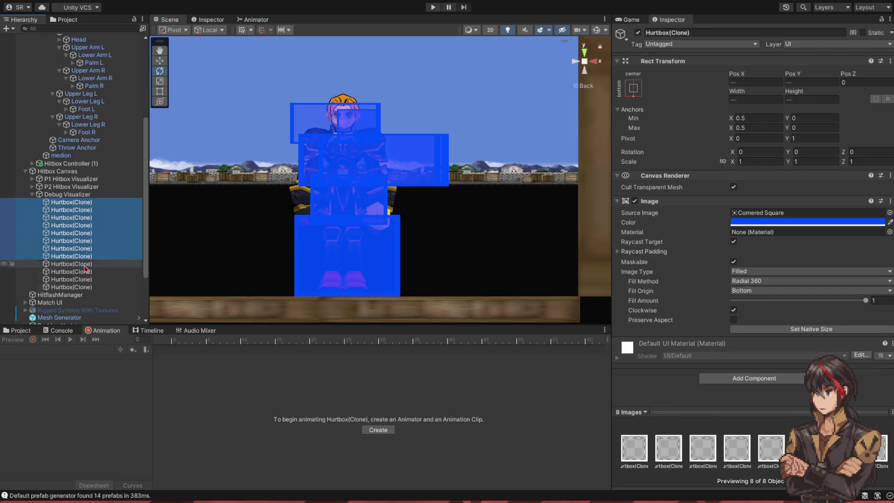
key(Delete)
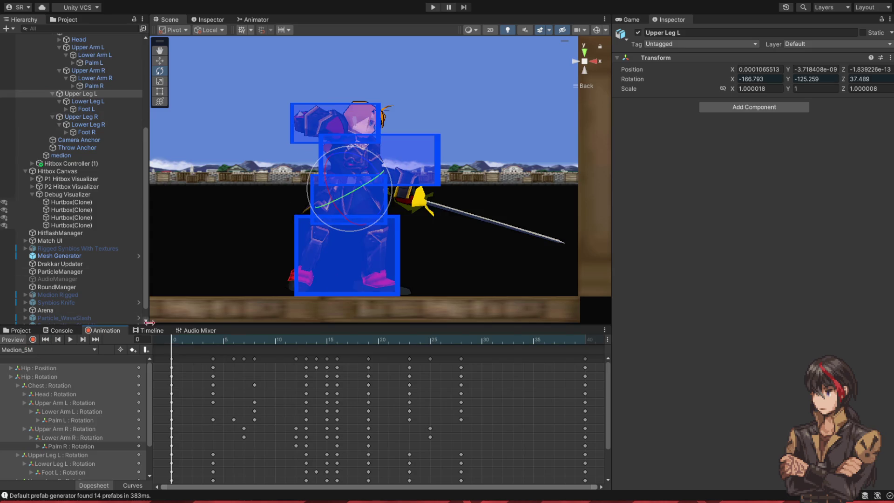
Scrub the Medion_5M preview through frames 2–22, settling on frame 8 to compare hurtboxes
mouse_move(183, 339)
mouse_down()
mouse_move(405, 337)
mouse_move(550, 356)
mouse_move(409, 379)
mouse_move(171, 384)
mouse_up()
mouse_move(171, 339)
mouse_down()
mouse_move(257, 339)
mouse_move(150, 349)
mouse_up()
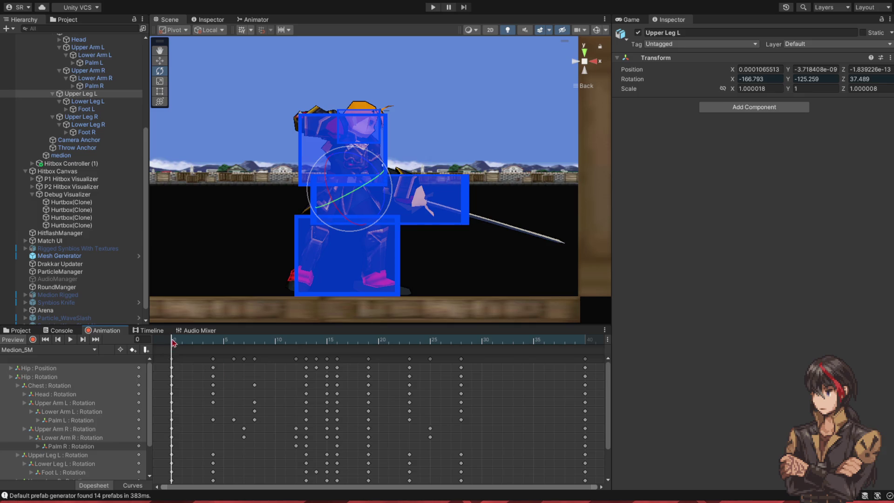
click(203, 345)
mouse_move(202, 344)
mouse_down()
mouse_move(212, 345)
mouse_move(192, 346)
mouse_move(225, 345)
mouse_up()
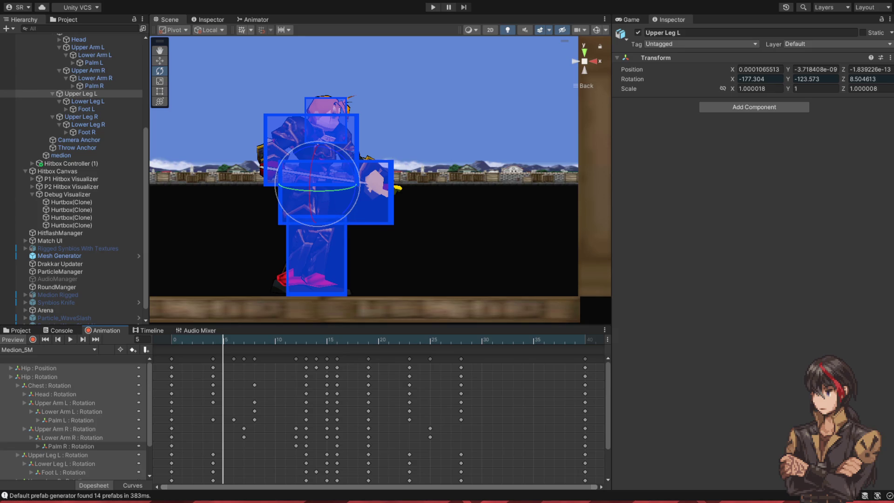
mouse_move(222, 342)
mouse_down()
mouse_move(192, 343)
mouse_move(256, 352)
mouse_move(343, 346)
mouse_move(213, 344)
mouse_up()
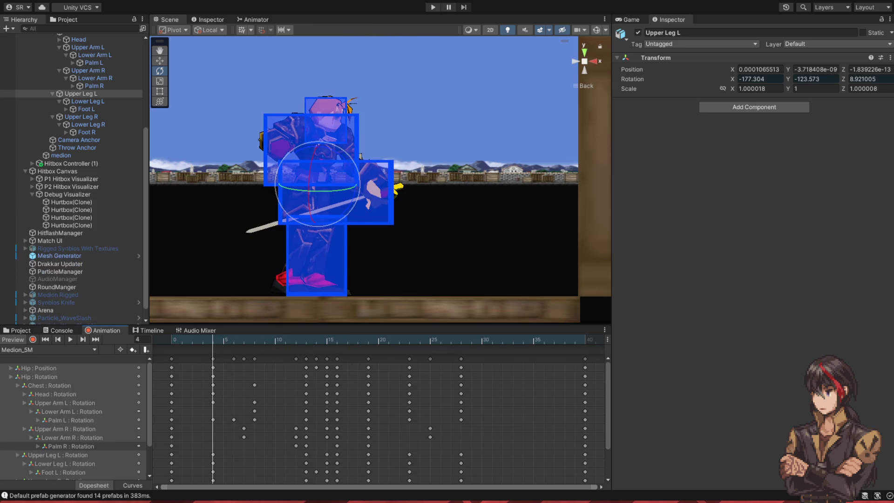
mouse_move(213, 344)
mouse_down()
mouse_move(320, 348)
mouse_move(235, 352)
mouse_up()
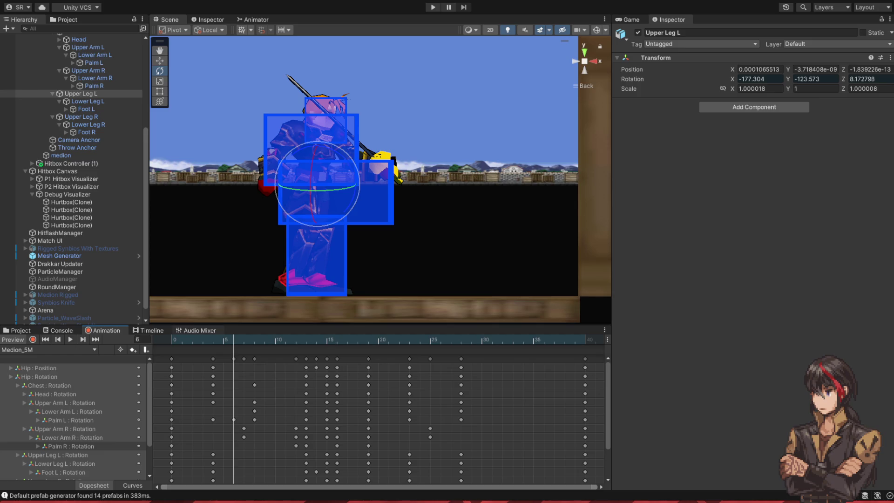
click(254, 340)
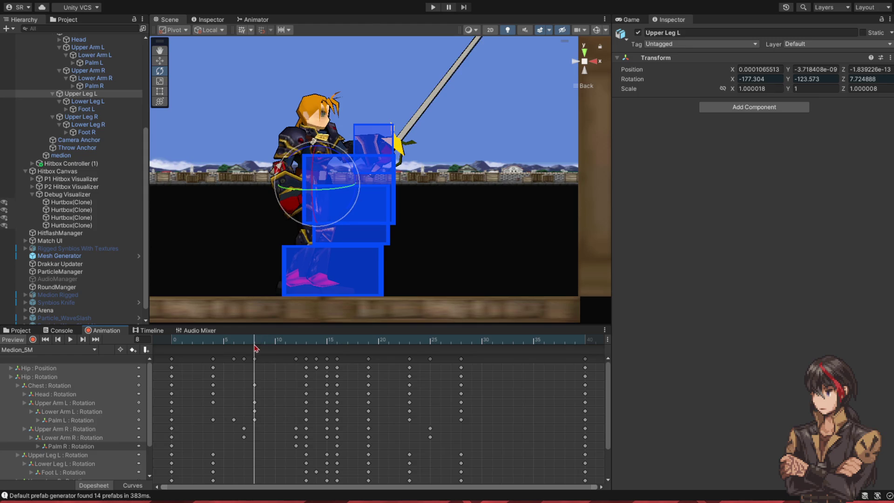
drag(255, 345, 245, 346)
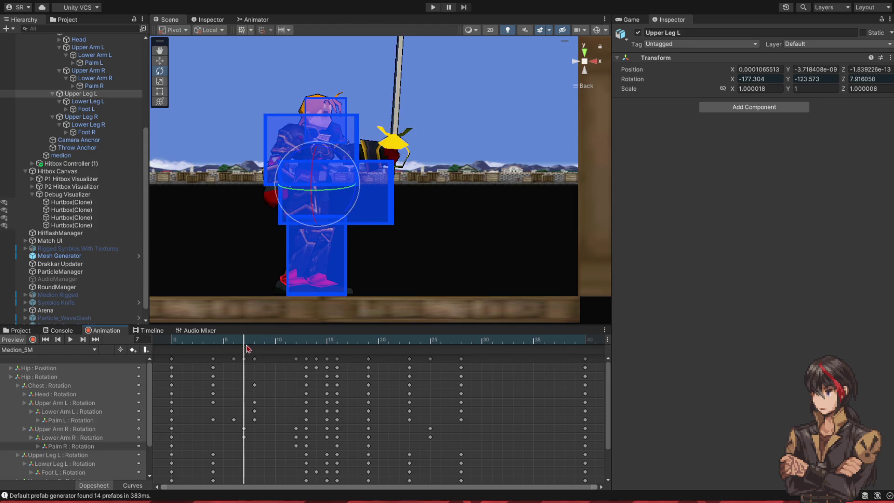
click(252, 349)
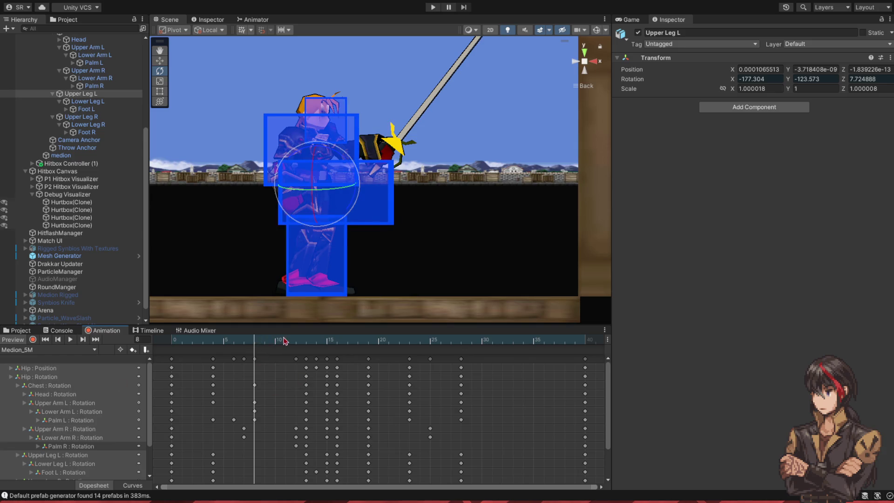
Scrub the preview to the low thrust at frame 15 and bring up States_Medion.txt
mouse_move(255, 343)
mouse_down()
mouse_move(226, 346)
mouse_move(243, 347)
mouse_up()
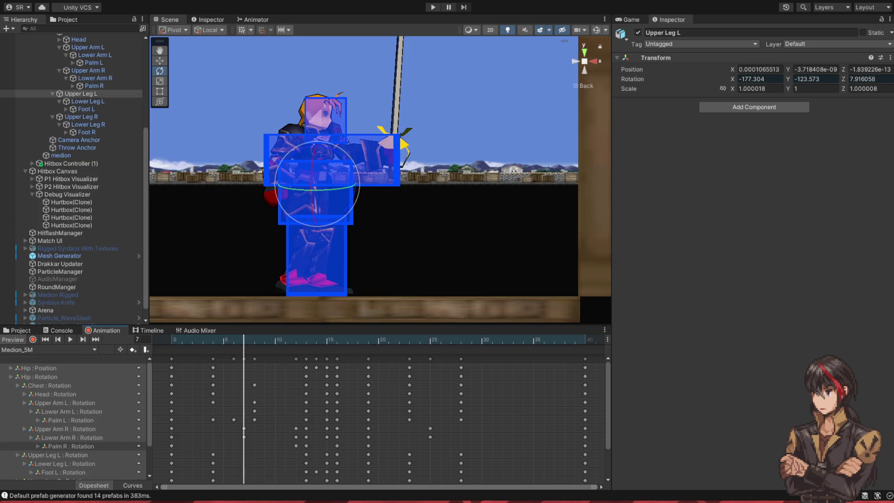
drag(234, 342, 327, 349)
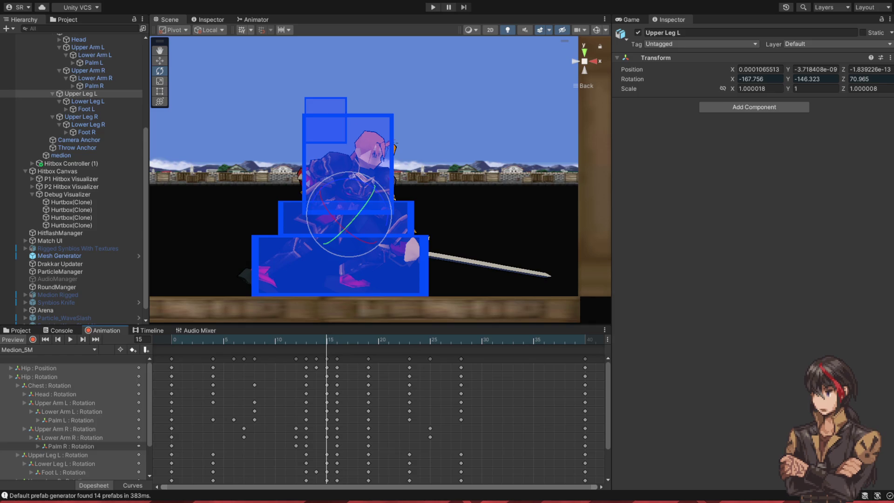
key(alt+Tab)
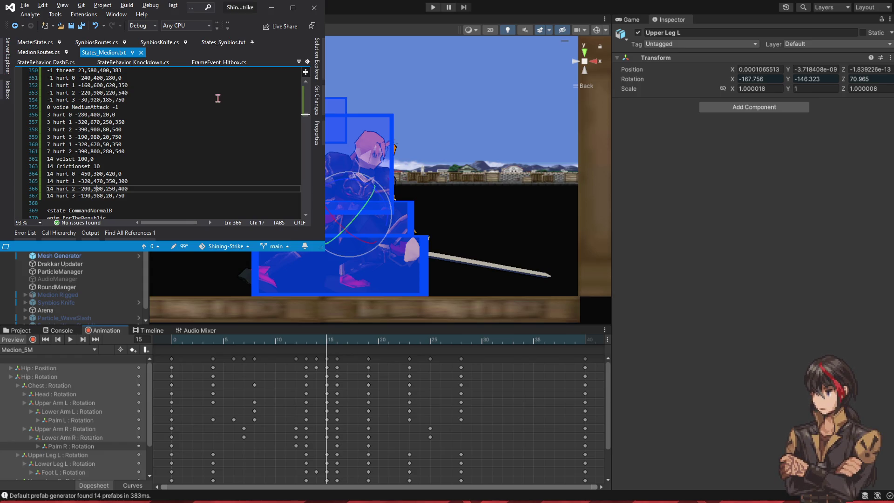
Change hurt 2's 900 value to 680 and save to refresh the preview
key(BackSpace)
text(6)
key(alt+Tab)
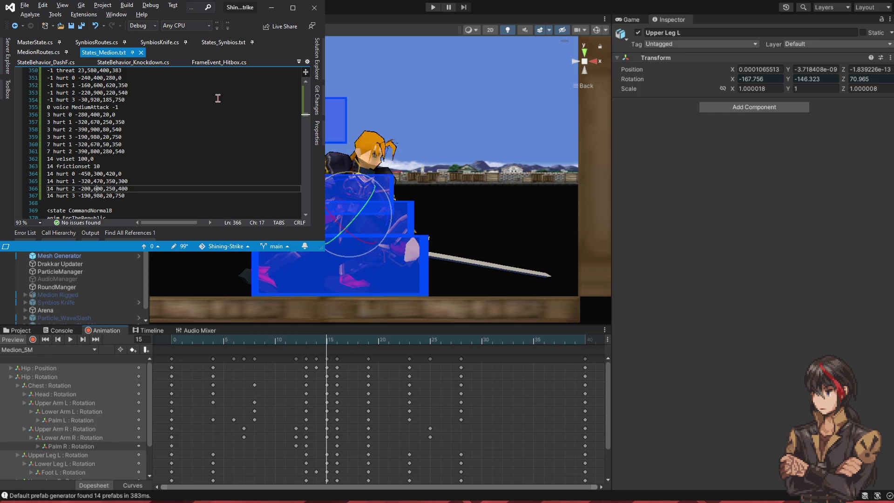
text(8)
key(Delete)
key(alt+Tab)
key(alt+Tab)
Change hurt 3's 980 value to 800
key(Down)
key(Left)
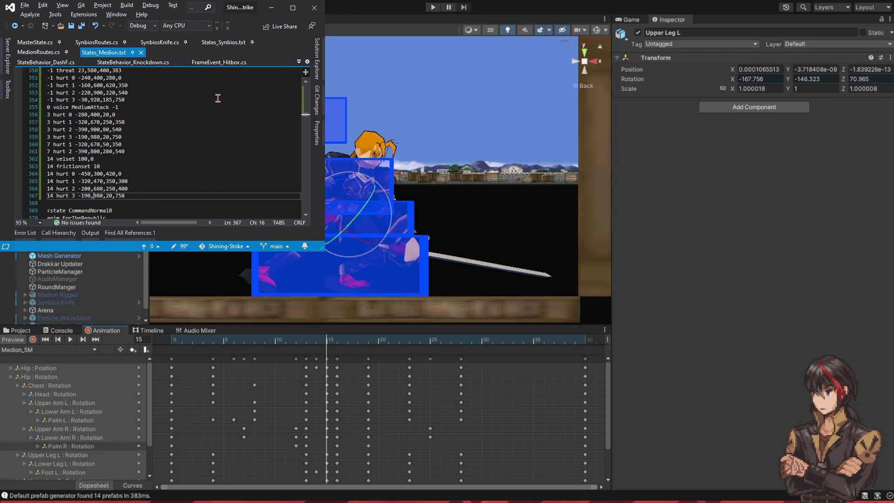
key(BackSpace)
text(8)
key(alt+Tab)
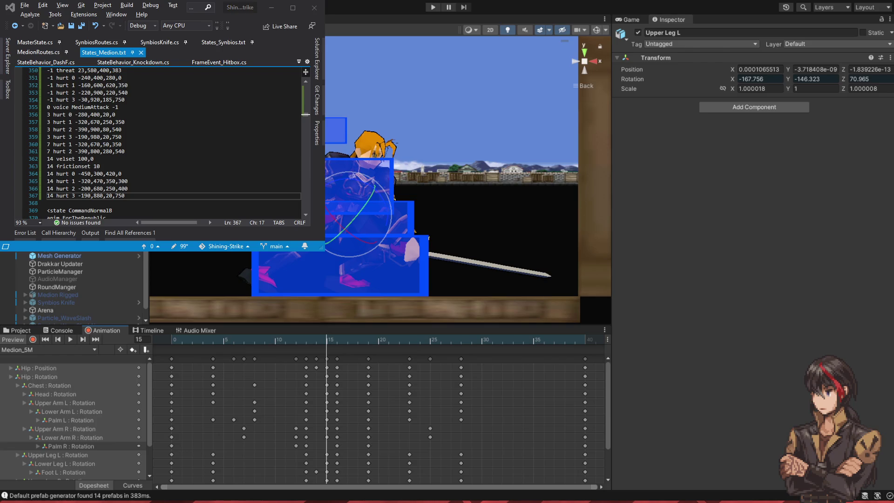
key(alt+Tab)
key(Delete)
text(0)
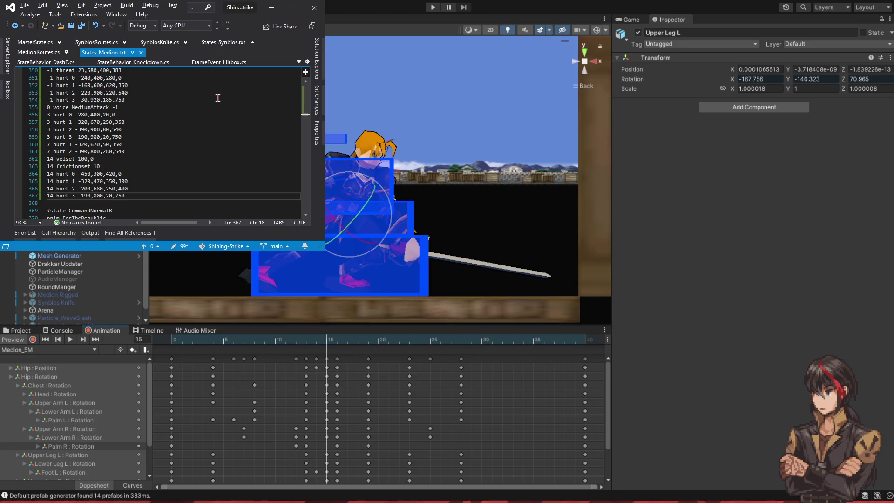
Set hurt 3's last two values to 220 and 650
click(49, 210)
key(Up)
key(Up)
key(End)
key(Left)
key(Left)
key(Left)
key(Delete)
text(6)
key(Left)
text(4)
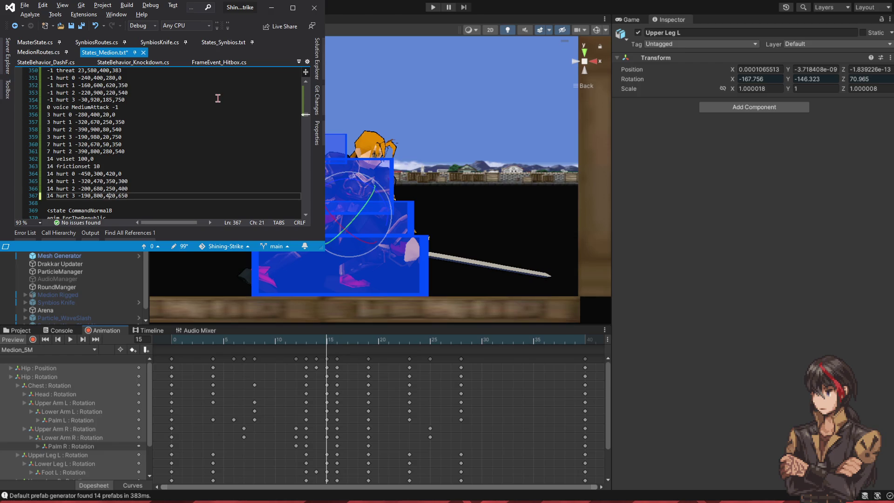
key(shift+Left)
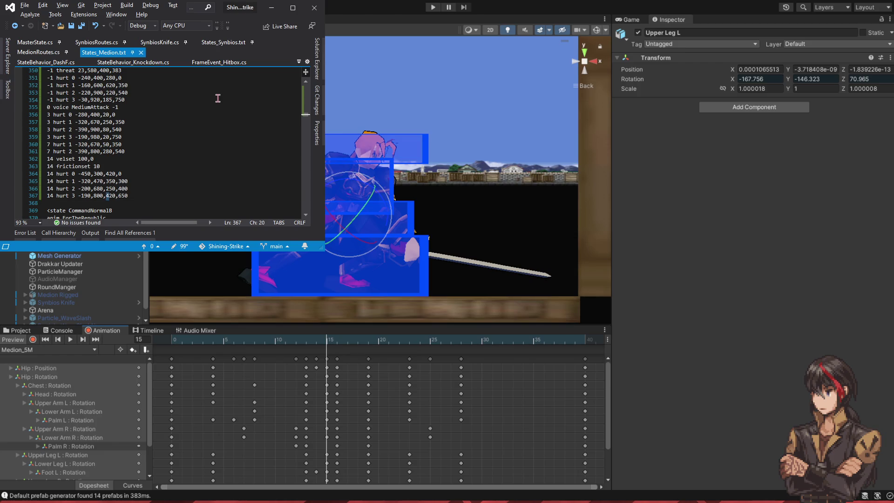
text(2)
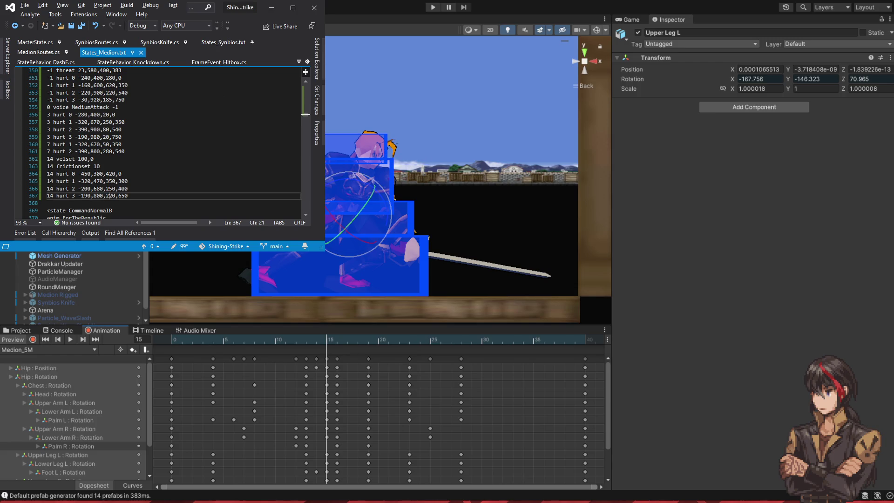
Replace hurt 3's -190 offset with 50 and preview the pose a couple of frames earlier
key(shift+Left)
key(shift+Left)
key(BackSpace)
key(BackSpace)
text(10)
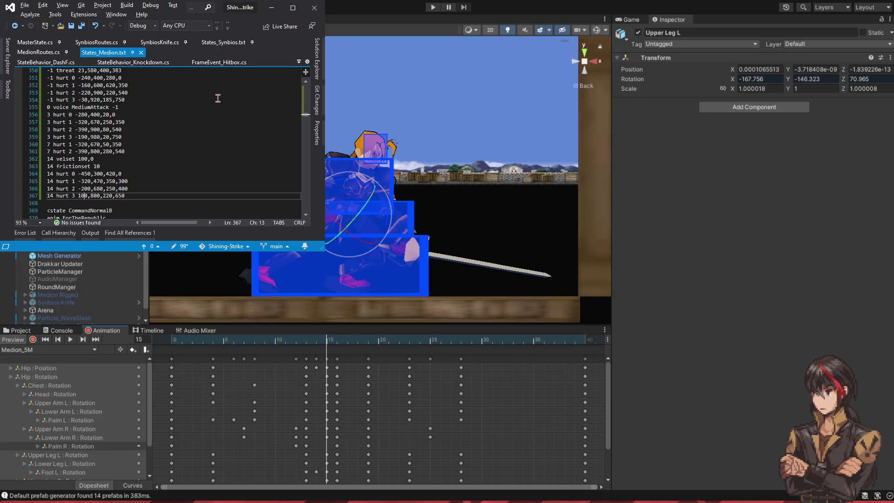
key(BackSpace)
key(BackSpace)
text(5)
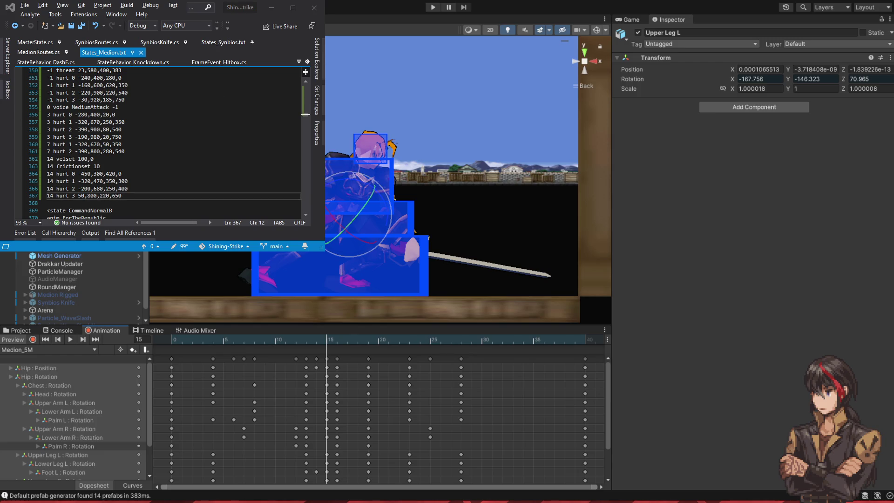
mouse_move(322, 343)
mouse_down()
mouse_move(307, 343)
mouse_move(338, 347)
mouse_move(308, 344)
mouse_move(327, 344)
mouse_up()
scroll(172, 140, up, 8)
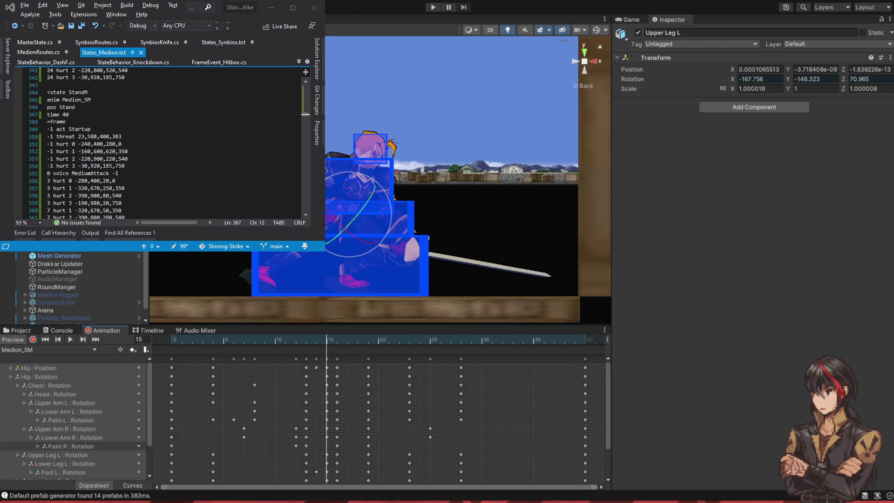
Move the frame 8 hit line to just after frame 14's hurtboxes
click(254, 137)
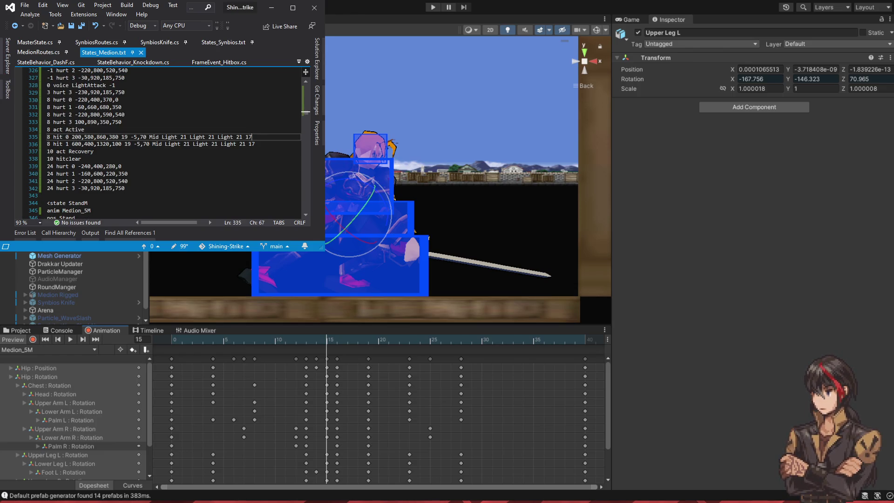
shift+click(265, 132)
key(ctrl+x)
scroll(239, 163, down, 10)
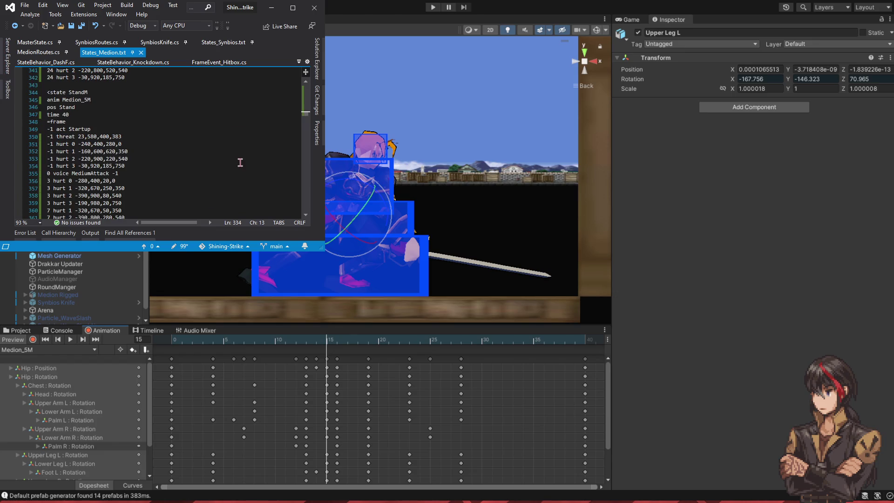
click(153, 149)
key(ctrl+v)
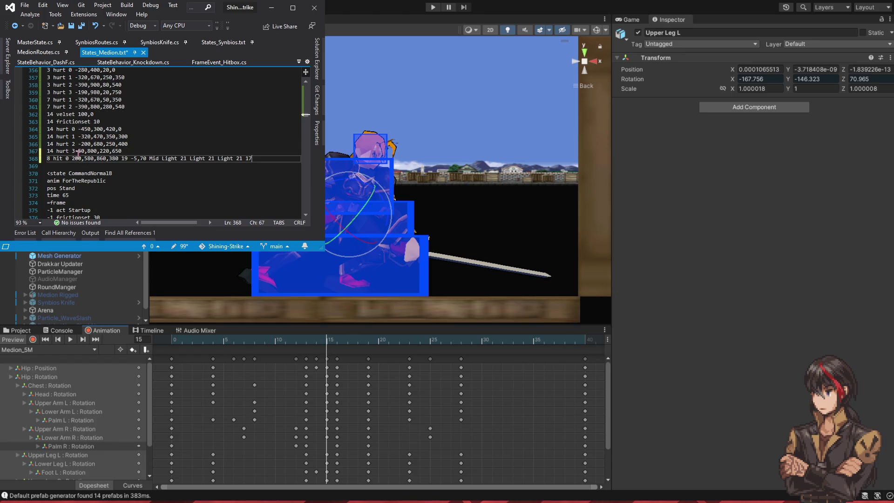
Renumber the pasted hit line to frame 15 and save States_Medion.txt
click(53, 159)
key(Home)
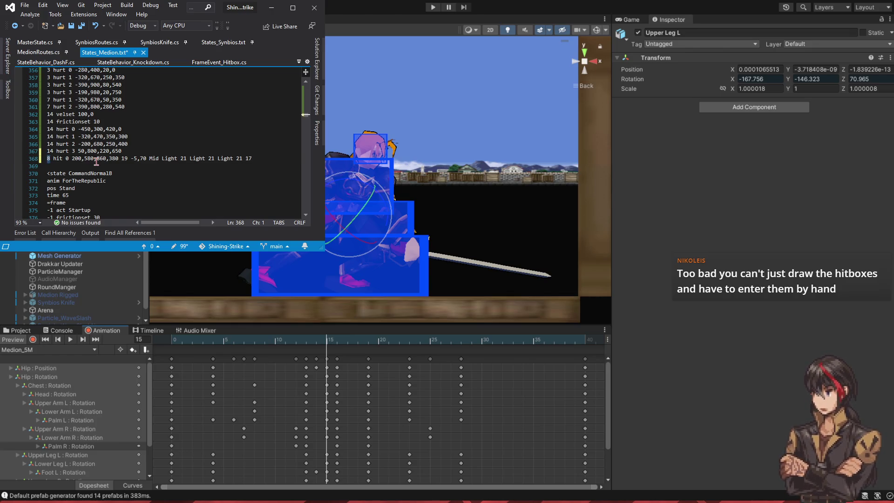
key(Delete)
text(15)
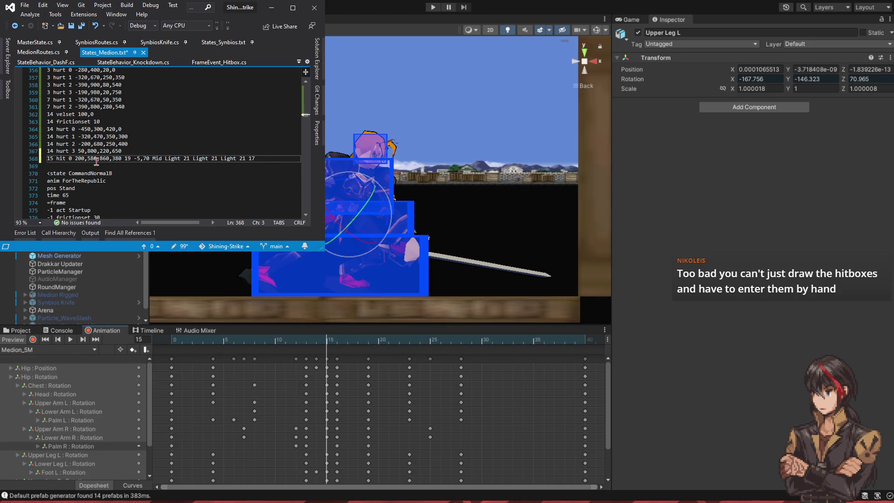
key(ctrl+s)
key(alt+Tab)
key(alt+Tab)
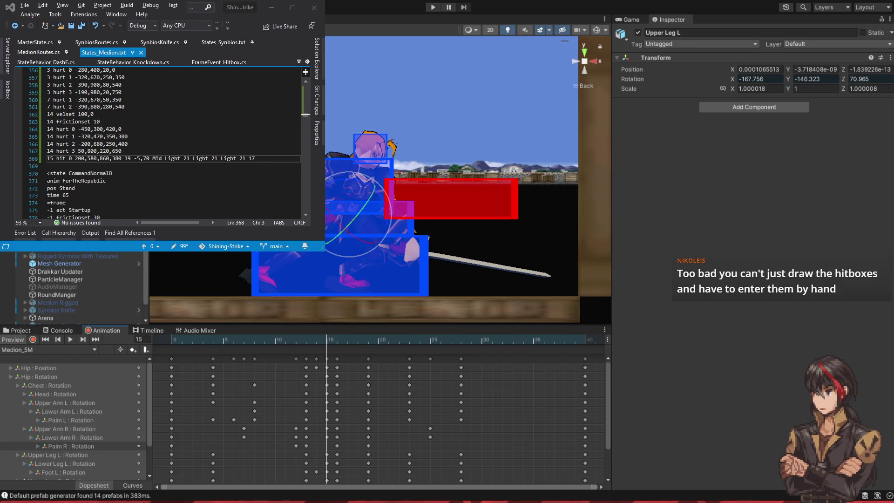
click(315, 343)
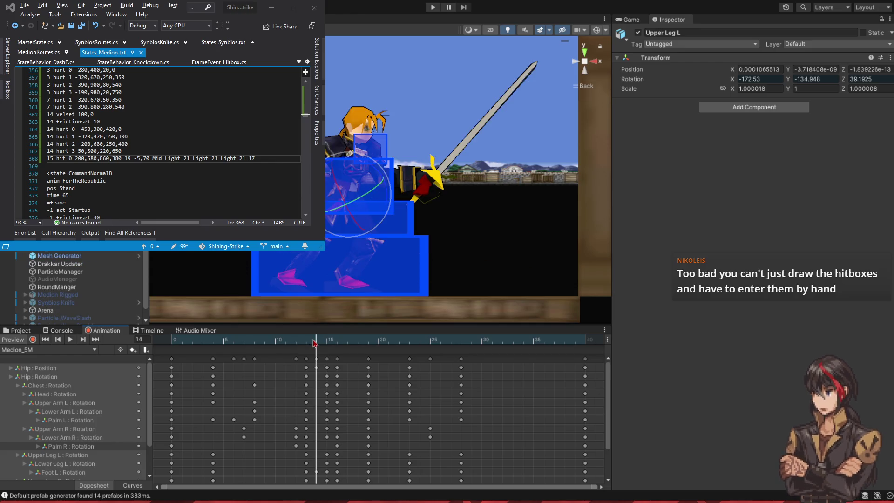
click(325, 347)
click(321, 346)
click(328, 346)
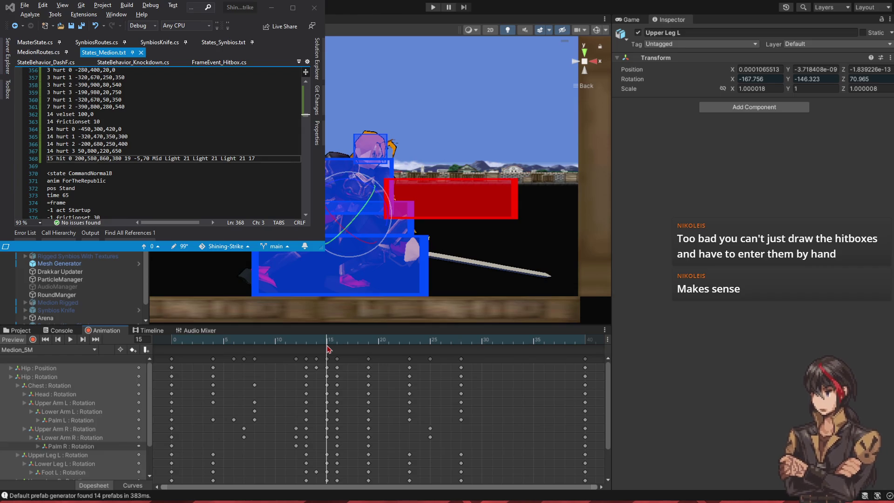
Change the frame-15 hitbox's size values to 1000,0 and save
key(Right)
key(Right)
key(Right)
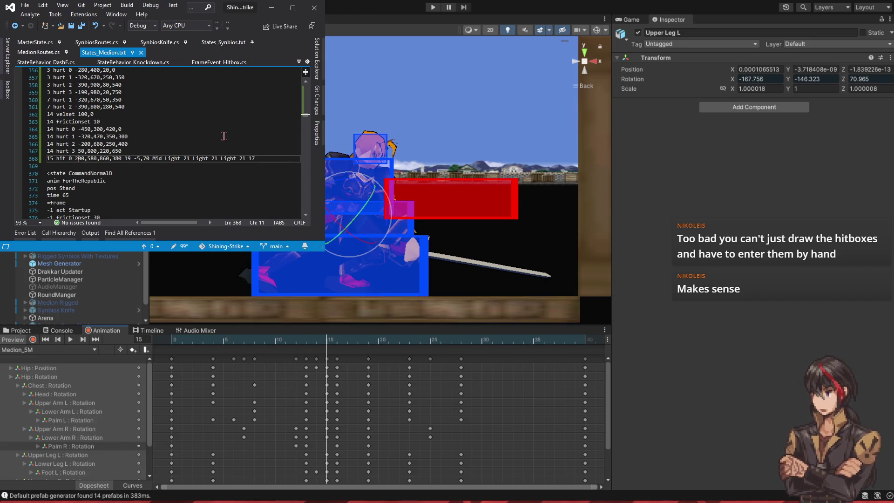
key(Right)
key(Right)
key(Right)
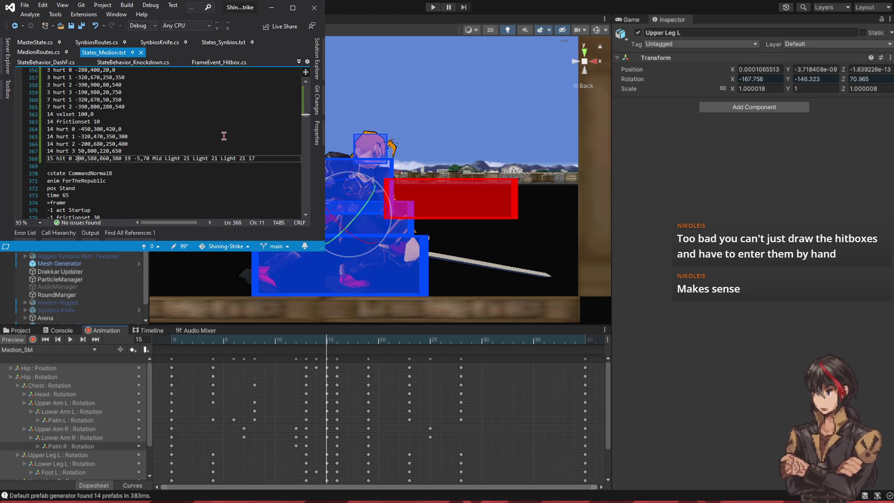
key(shift+Right)
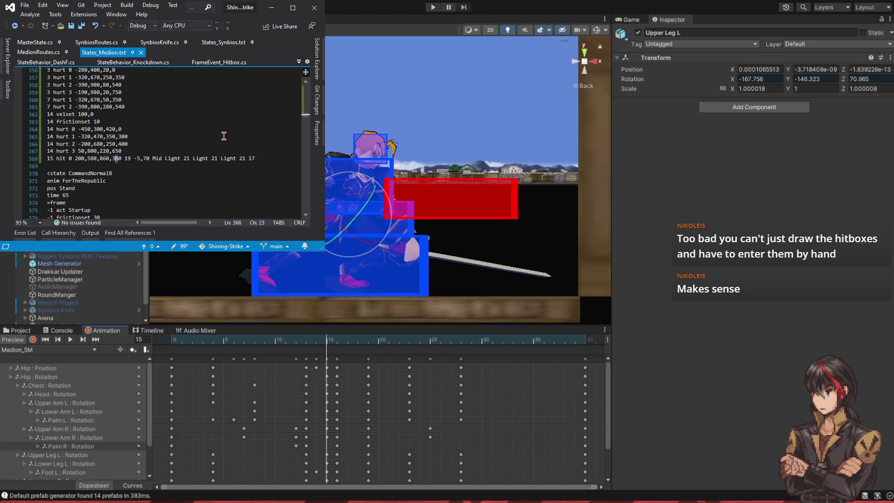
key(BackSpace)
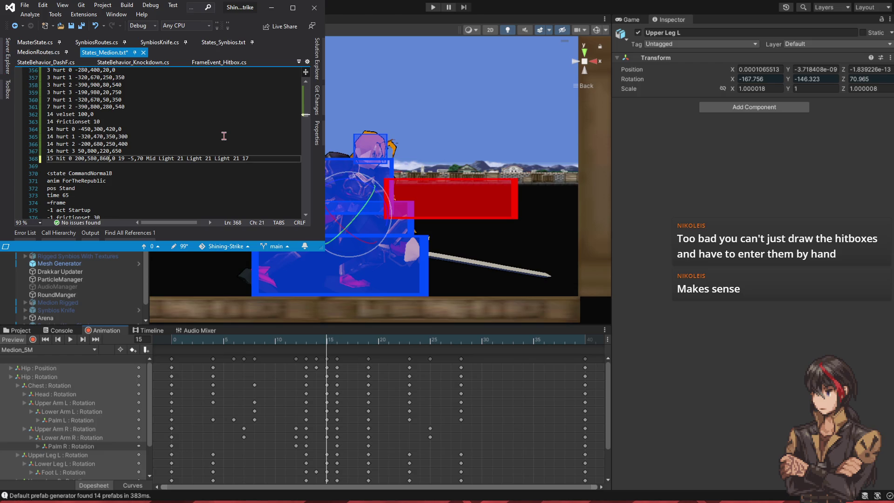
key(BackSpace)
key(BackSpace)
text(100)
key(ctrl+s)
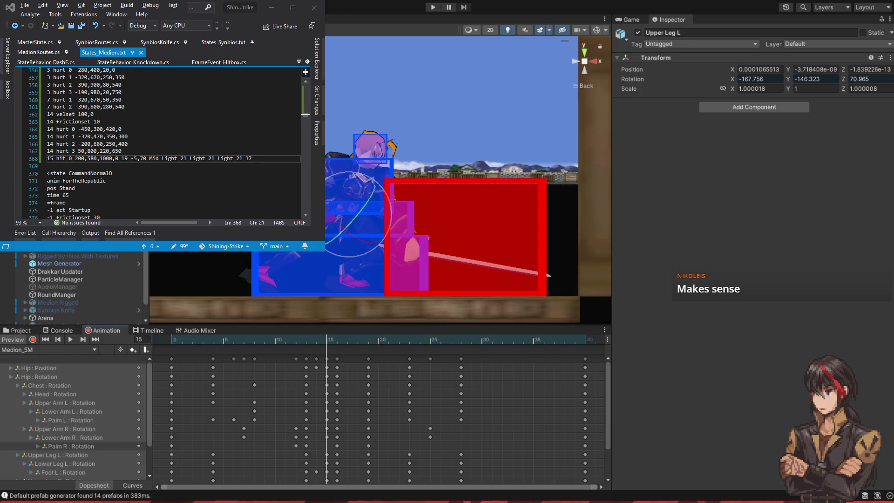
Change the hitbox's 580 value to 200 and save
key(shift+Left)
key(shift+Left)
text(20)
key(ctrl+s)
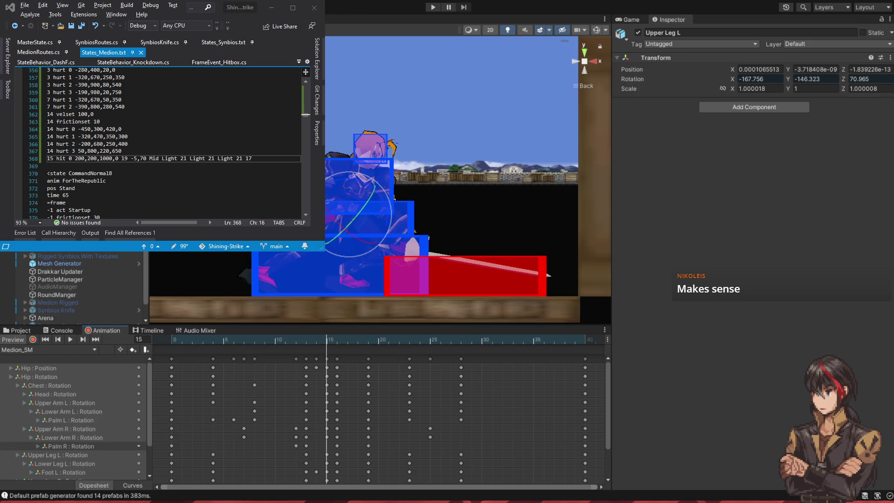
double_click(154, 158)
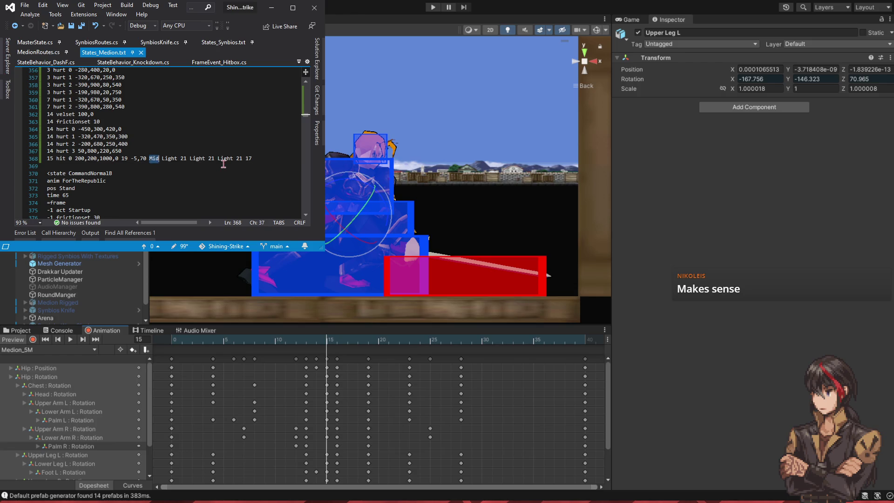
Change the frame-15 hit level from Mid to High
text(High)
click(254, 159)
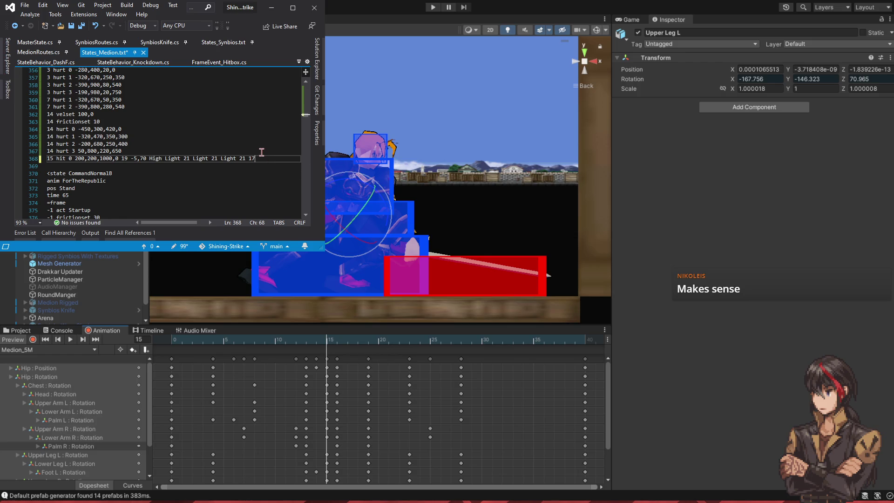
scroll(254, 152, up, 4)
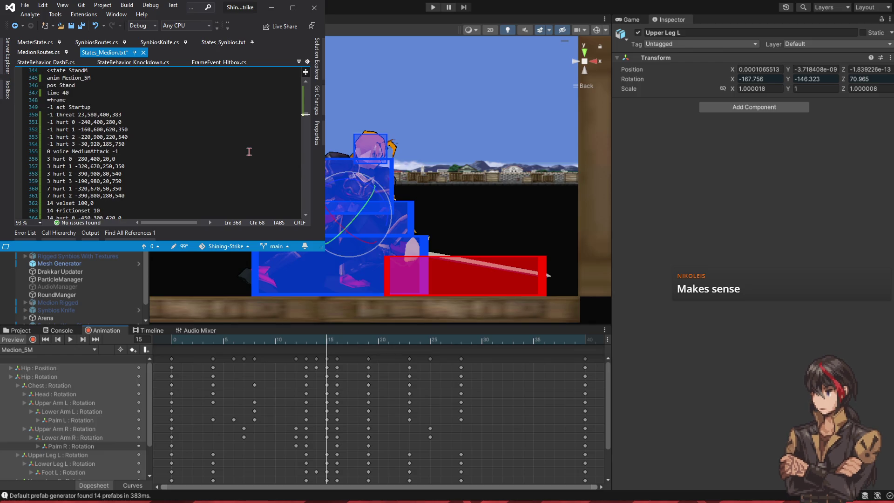
scroll(243, 154, down, 3)
scroll(230, 161, up, 3)
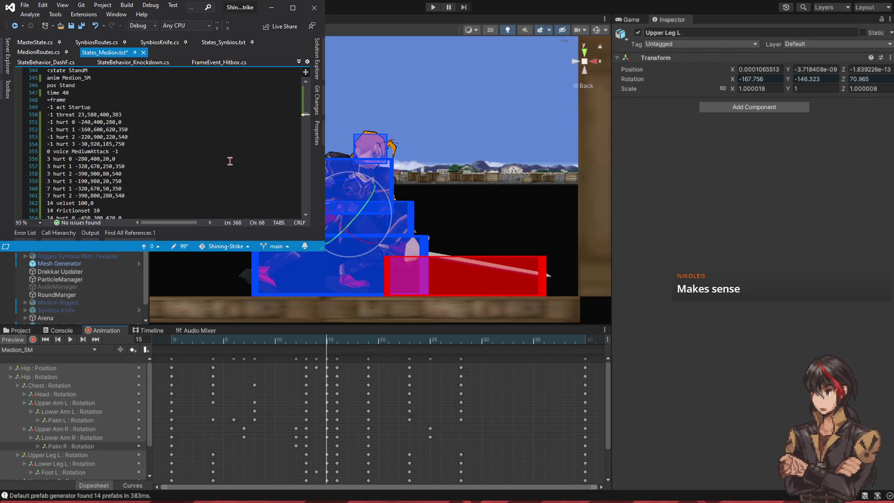
key(ctrl+Left)
key(ctrl+Left)
key(ctrl+Left)
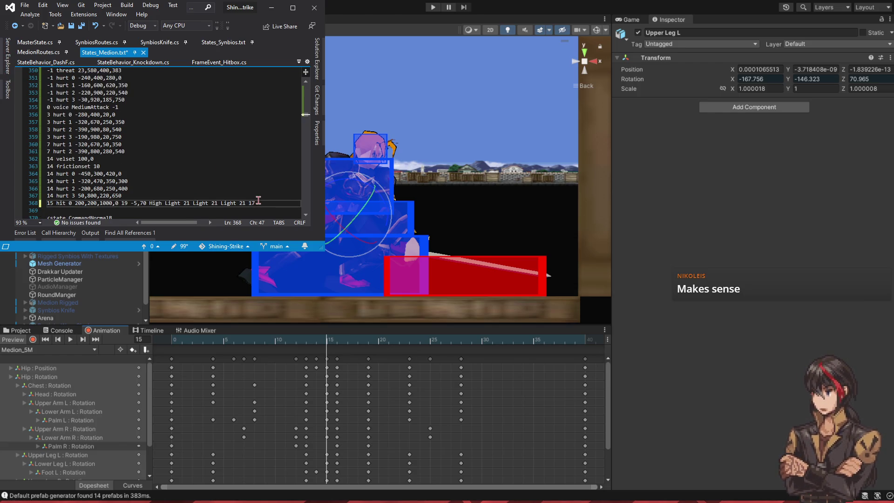
Replace the three 21 values after Light with 10 and the trailing 17 with 8
key(ctrl+shift+Left)
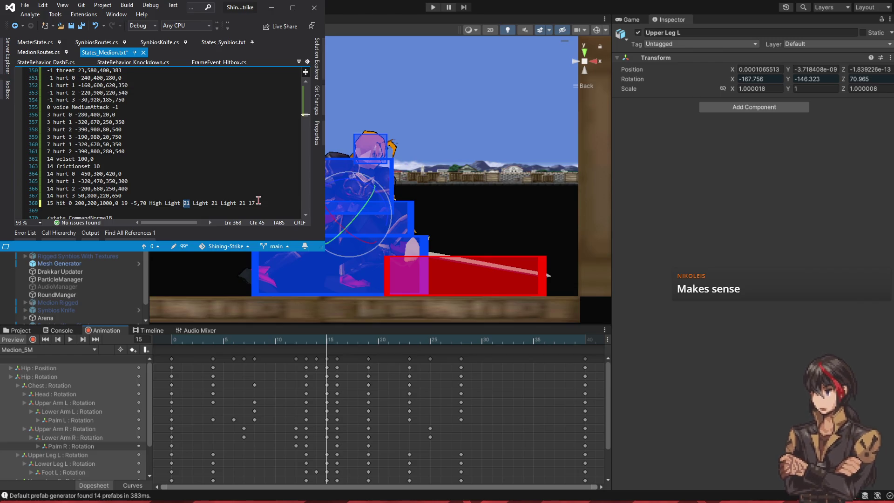
text(10)
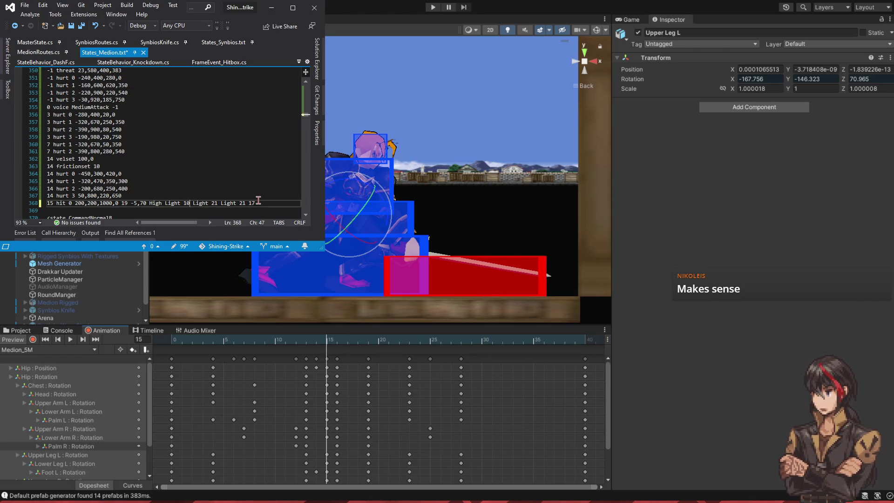
key(ctrl+shift+Left)
text(10)
key(BackSpace)
key(BackSpace)
text(10)
key(BackSpace)
key(BackSpace)
text(8)
click(379, 345)
drag(378, 347, 399, 346)
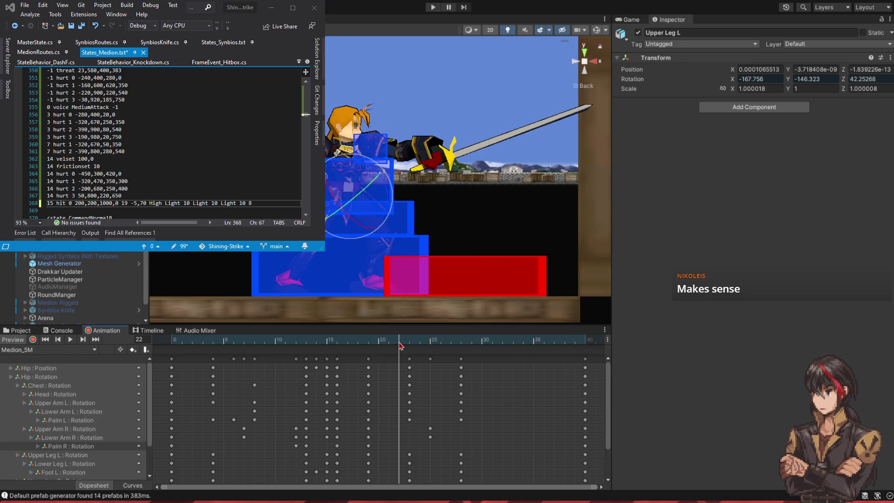
drag(399, 346, 392, 347)
click(327, 348)
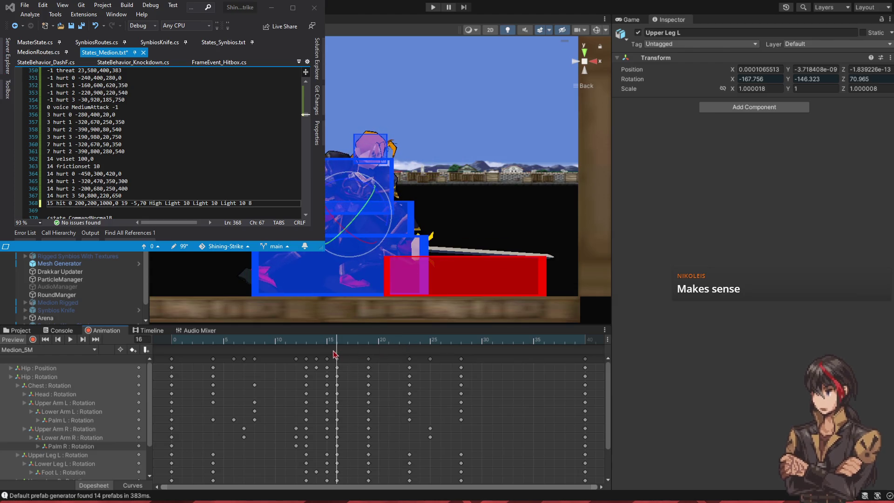
mouse_move(330, 353)
mouse_down()
mouse_move(338, 353)
mouse_move(322, 352)
mouse_move(341, 353)
mouse_move(326, 353)
mouse_up()
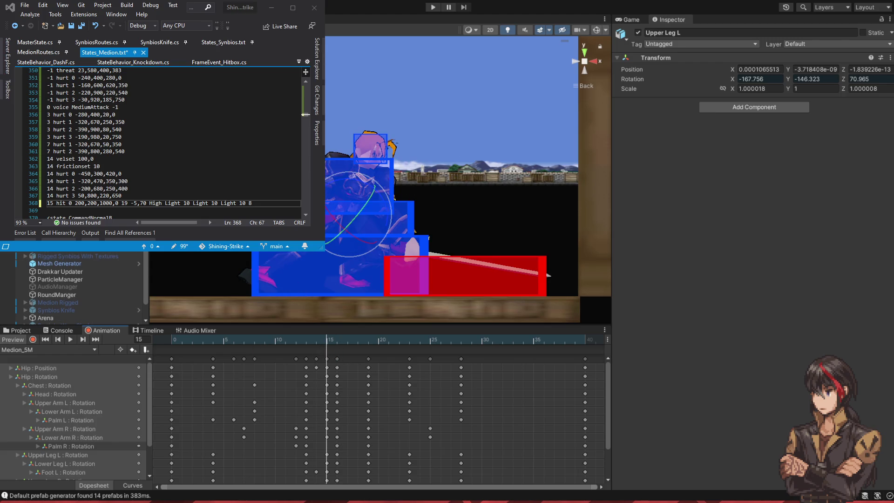
drag(362, 239, 416, 239)
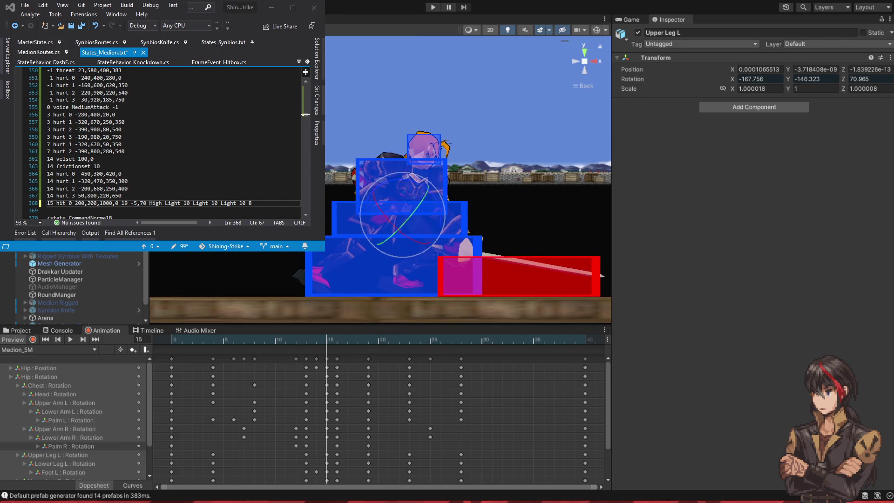
click(127, 203)
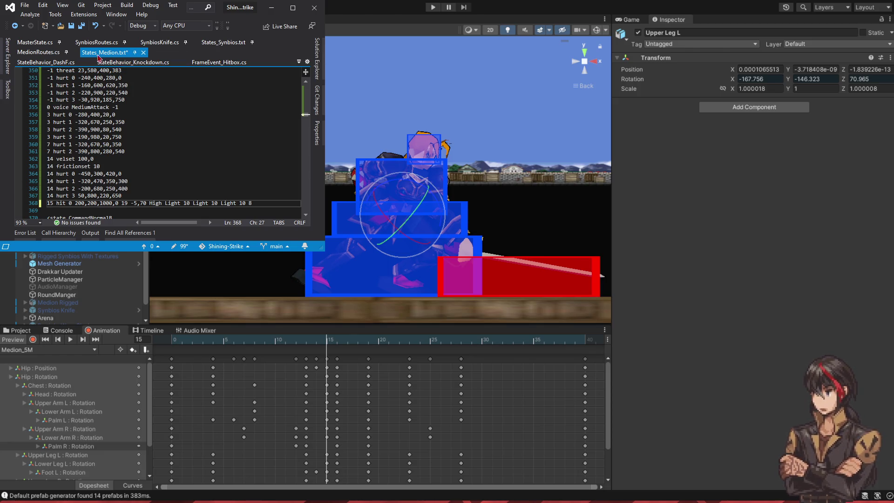
Open States_Synbios.txt and search it for the 5m attack as a reference
click(222, 42)
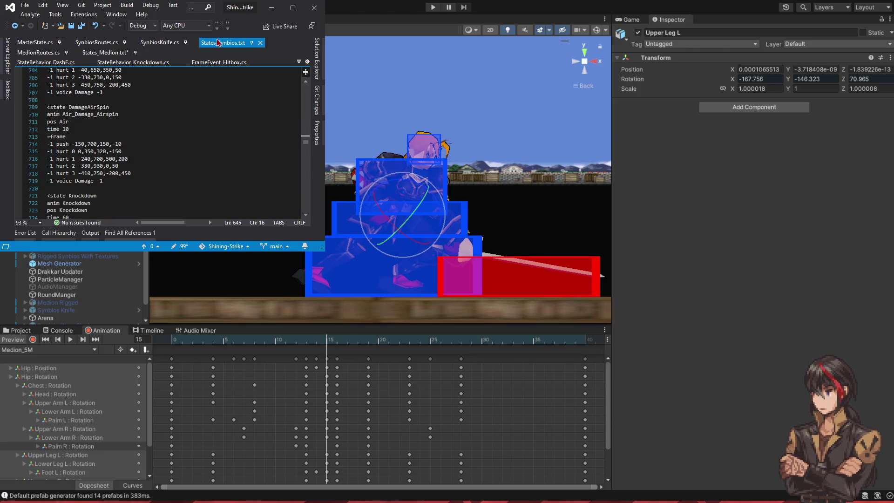
scroll(239, 116, down, 20)
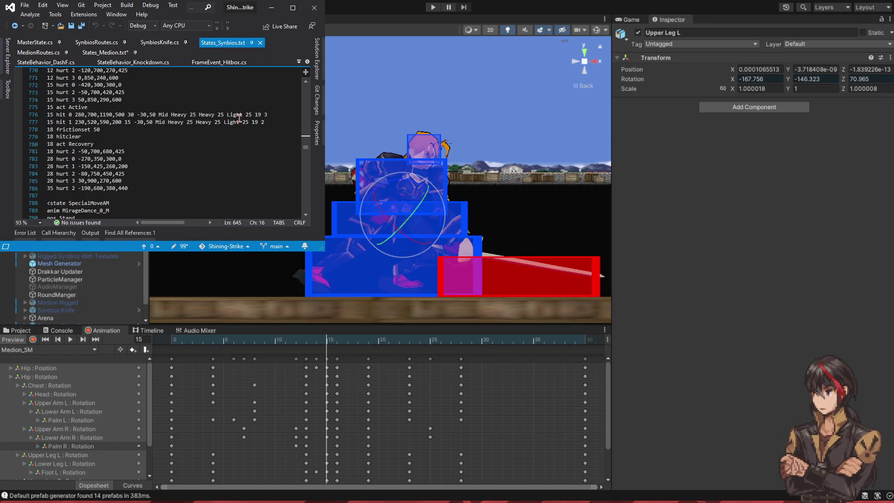
scroll(239, 116, up, 20)
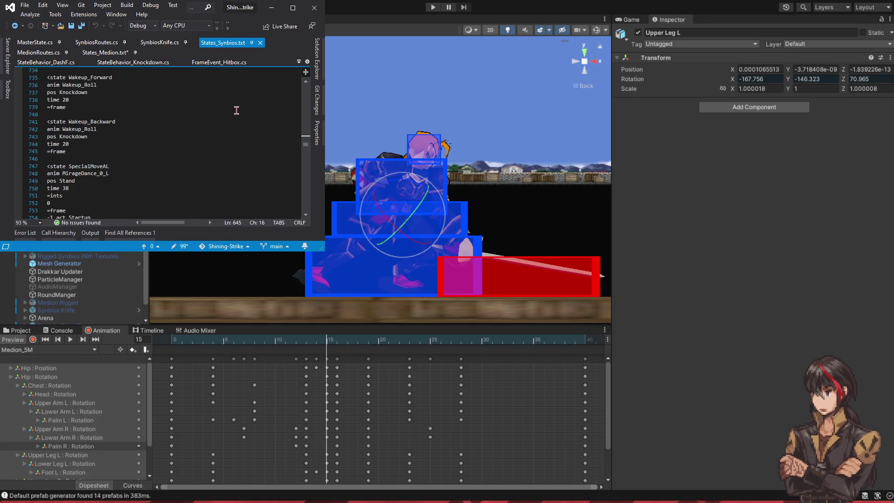
key(ctrl+f)
text(5m)
scroll(230, 150, down, 9)
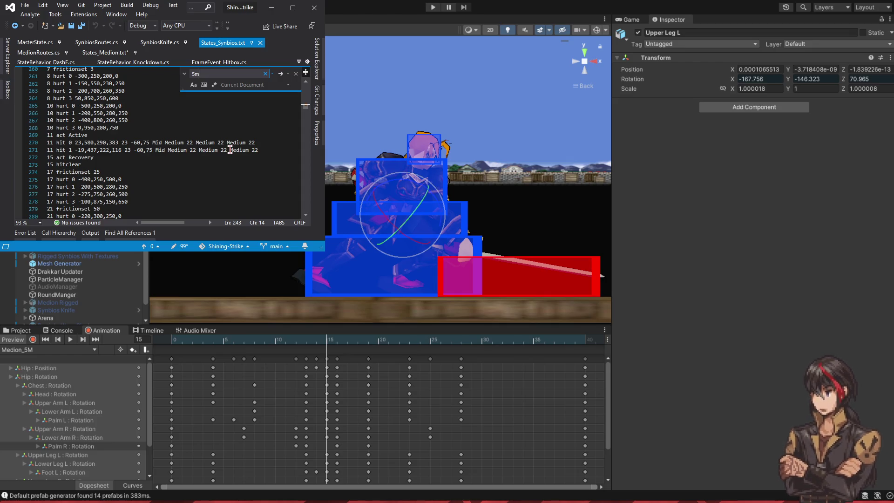
Compare Synbios's 5M hit with Medion's and change Medion's 19 to 15
key(ctrl+Tab)
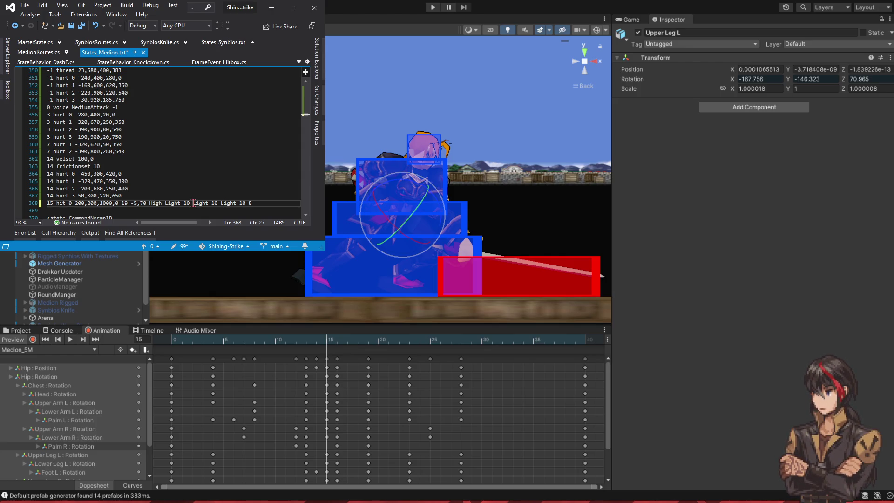
key(ctrl+Tab)
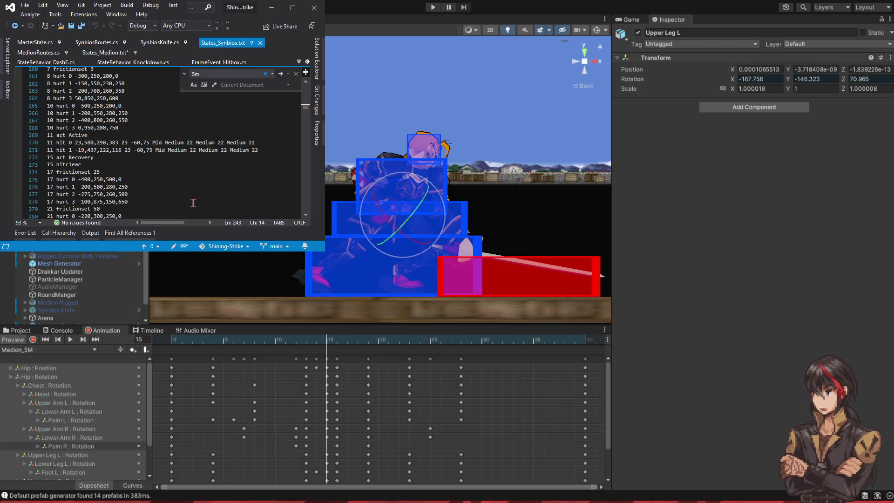
key(ctrl+Tab)
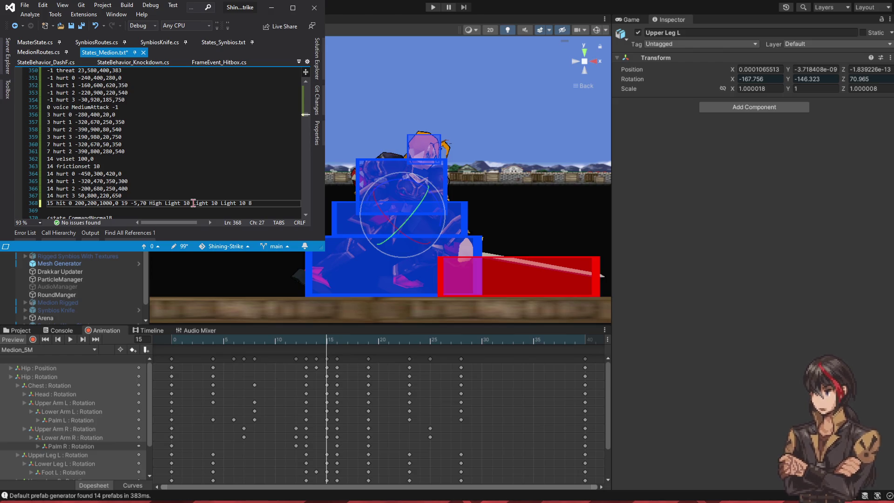
text(5)
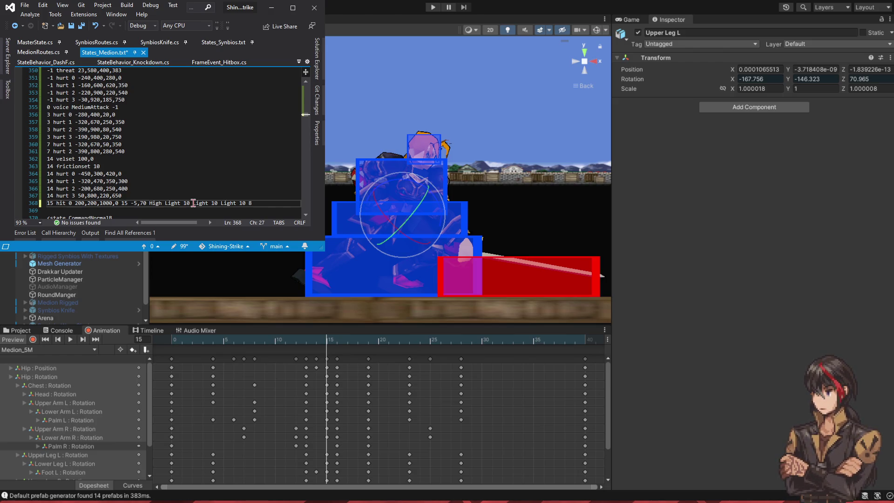
key(ctrl+Tab)
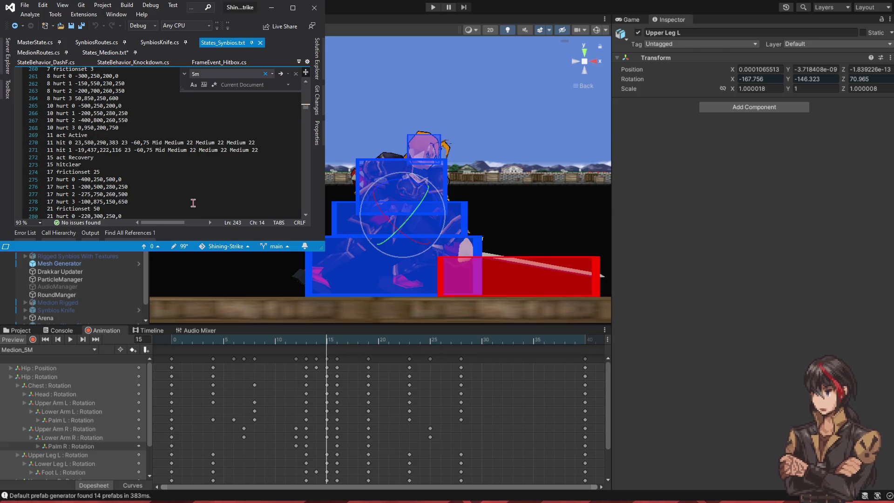
key(ctrl+Tab)
Set the hit's values to 18, then 0,50 instead of -5,70, saving the file
text(8)
key(ctrl+s)
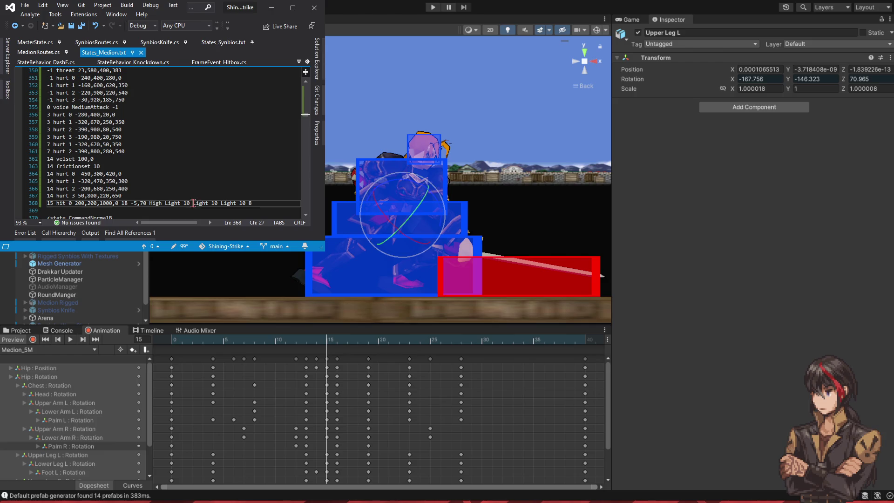
key(Right)
key(Right)
key(Right)
key(shift+Left)
key(shift+Left)
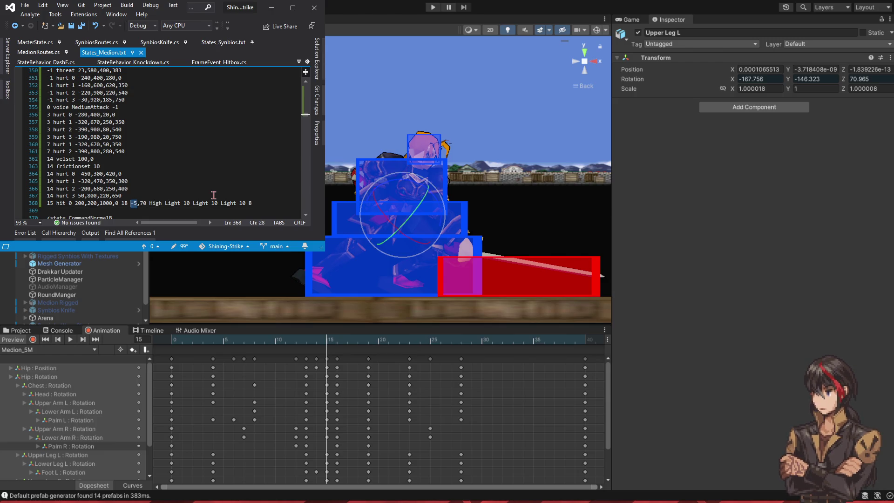
text(0)
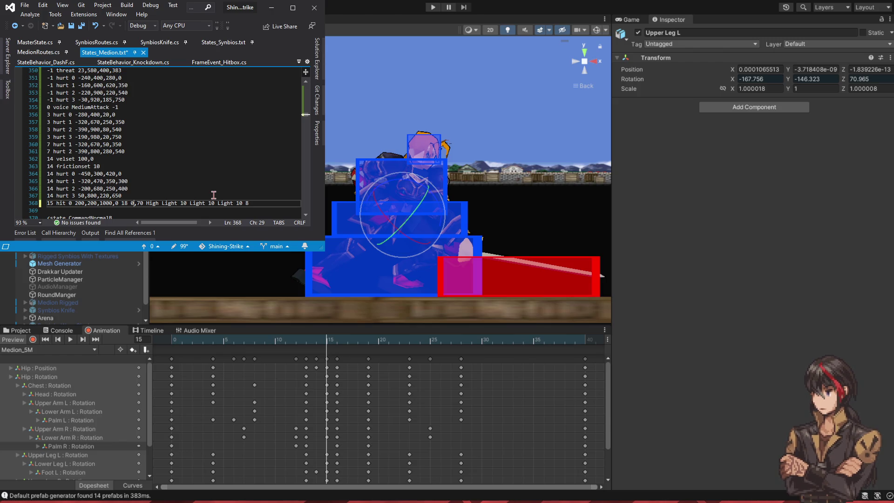
key(Right)
key(Right)
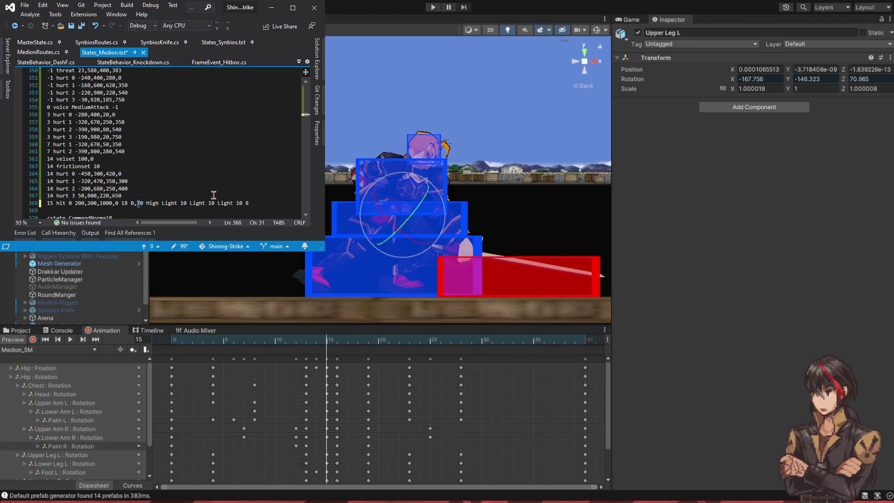
text(5)
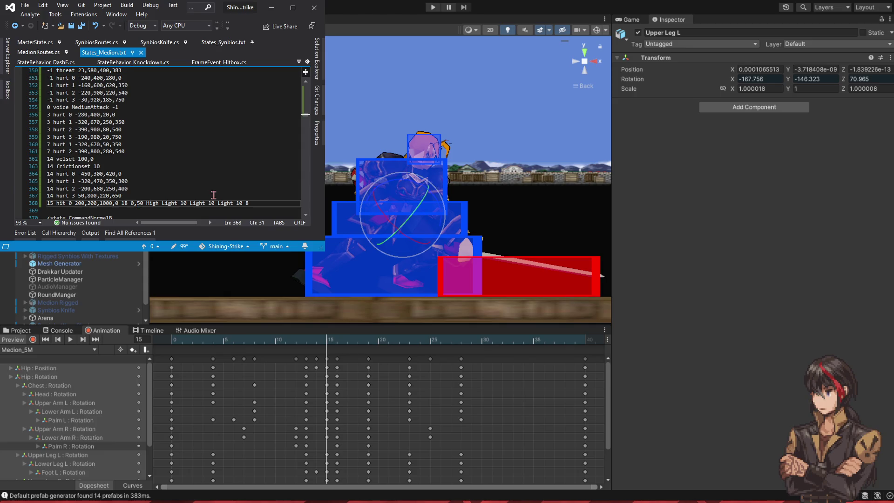
Duplicate the frame-15 hit line onto line 369
key(Home)
key(shift+End)
key(ctrl+c)
key(End)
key(Return)
key(ctrl+v)
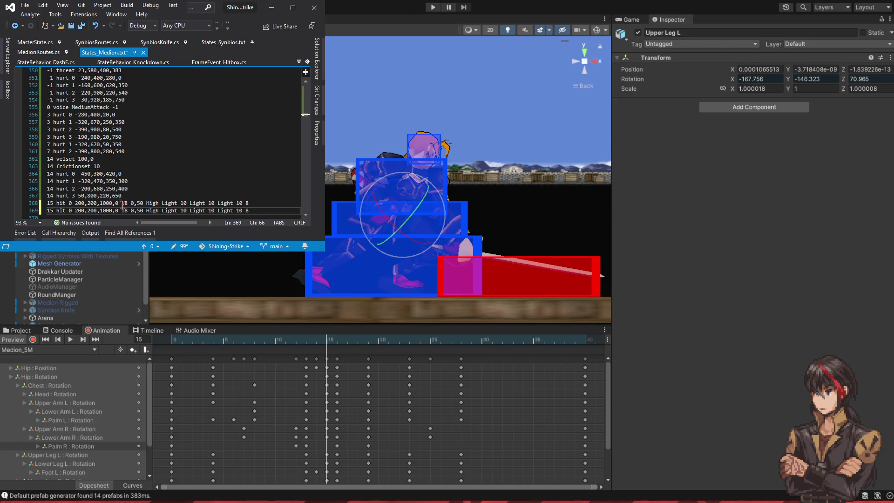
Renumber the copied line as hit 1, enter 520 in its values, and save
click(72, 211)
key(BackSpace)
text(1)
key(Right)
key(Right)
key(Right)
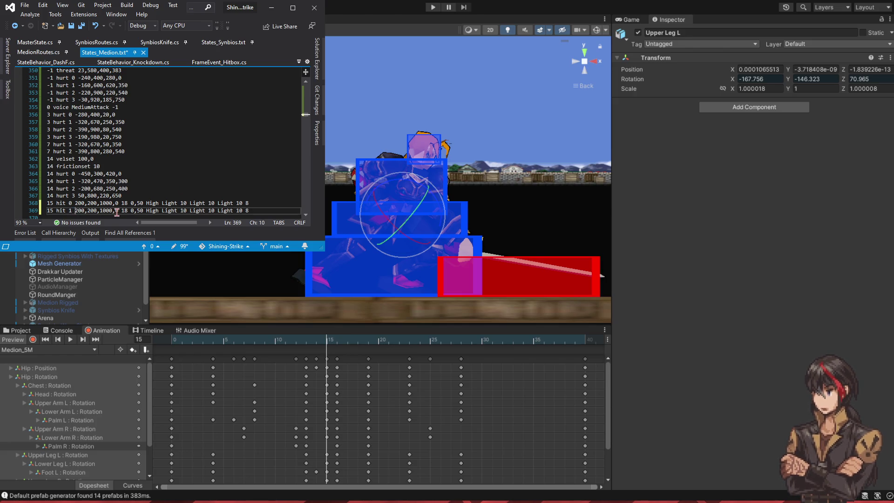
key(Left)
text(5)
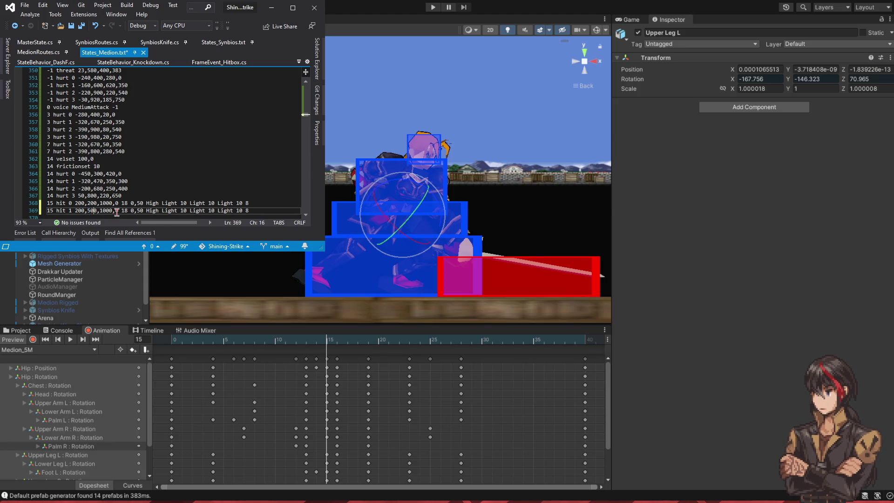
text(20)
key(ctrl+s)
key(alt+Tab)
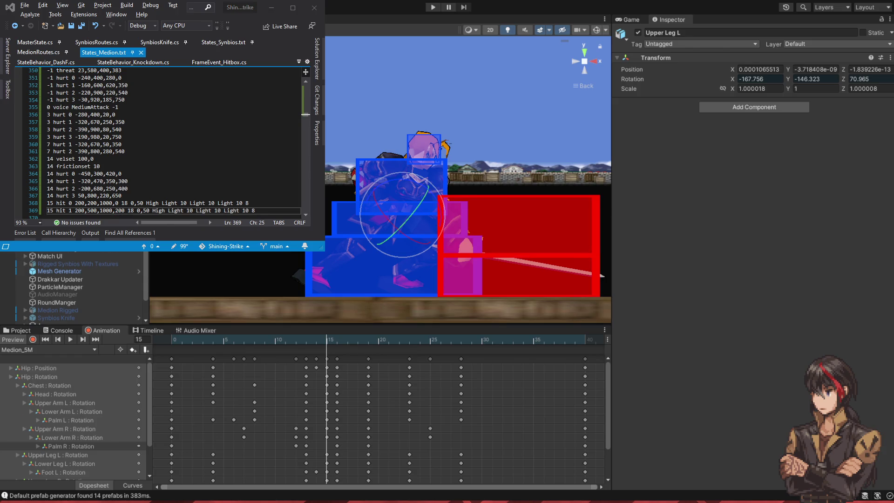
click(319, 340)
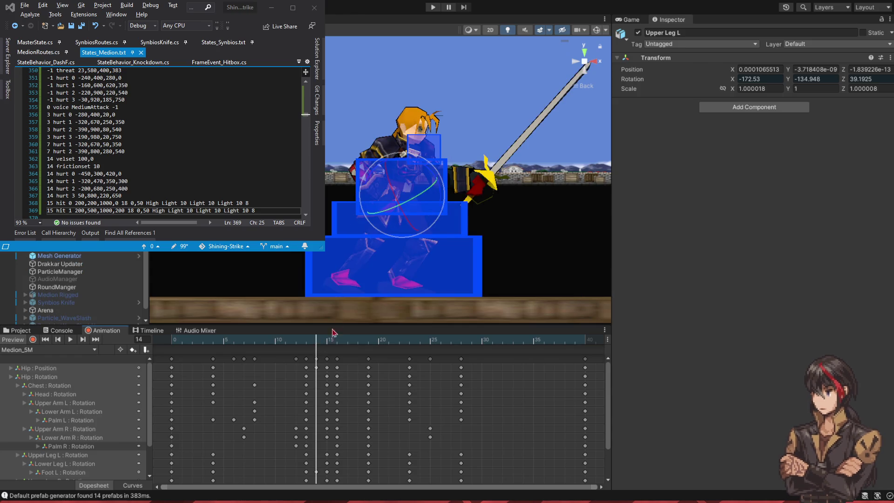
drag(316, 343, 327, 343)
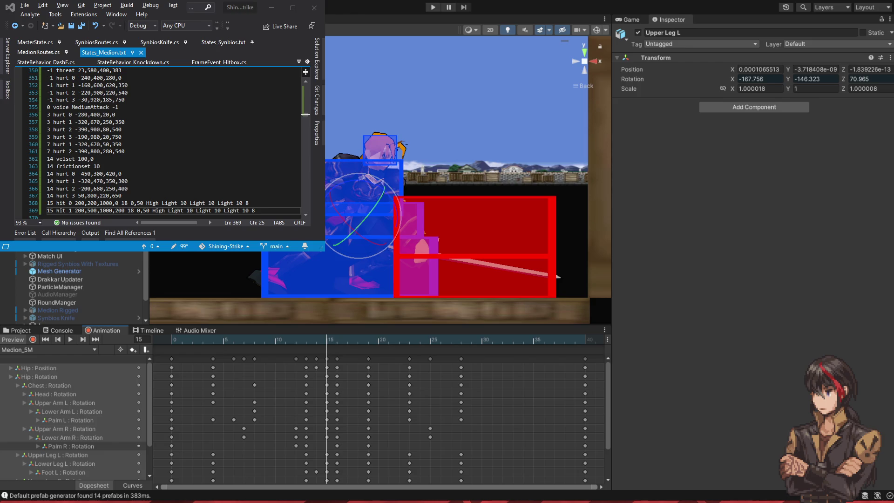
Change hit 1's 1000 to 900 and 200 to 150, save, and check frame 15
click(141, 210)
key(BackSpace)
key(BackSpace)
text(9)
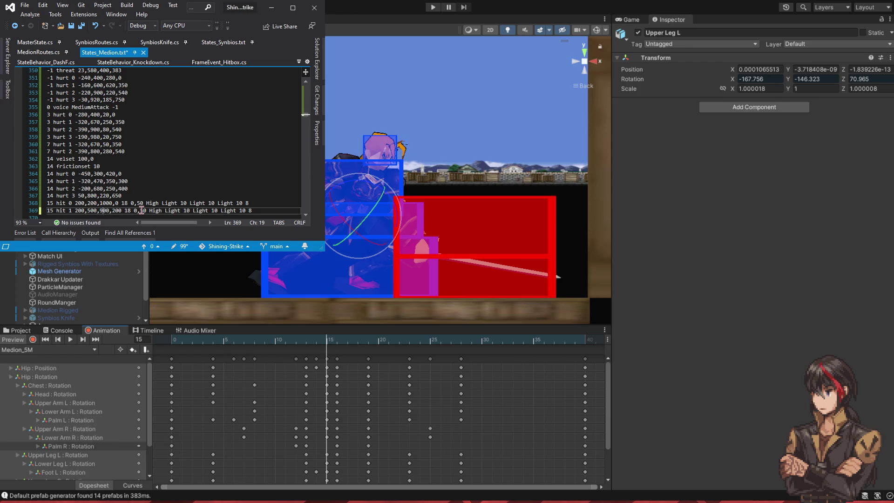
key(BackSpace)
text(15)
key(Delete)
key(ctrl+s)
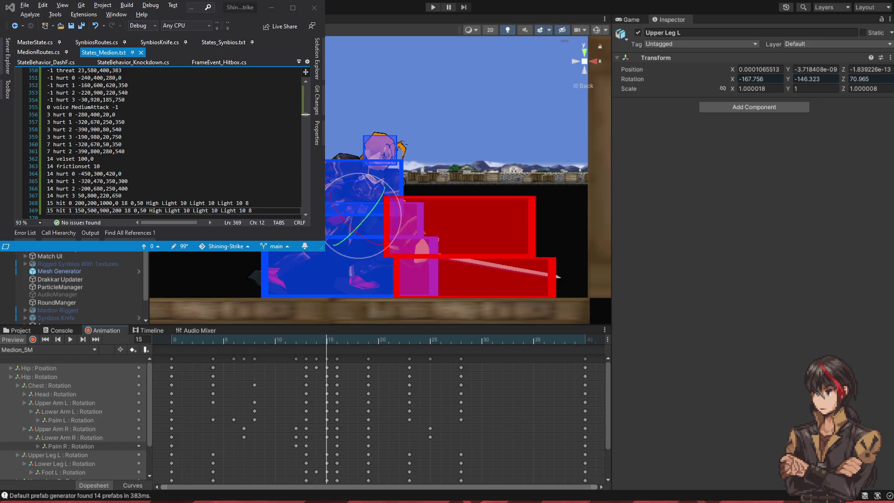
key(alt+Tab)
mouse_move(327, 345)
mouse_down()
mouse_move(305, 345)
mouse_move(327, 344)
mouse_up()
Duplicate the hit 1 line and change the copy's second value to 900
click(261, 210)
key(ctrl+d)
click(73, 215)
key(Right)
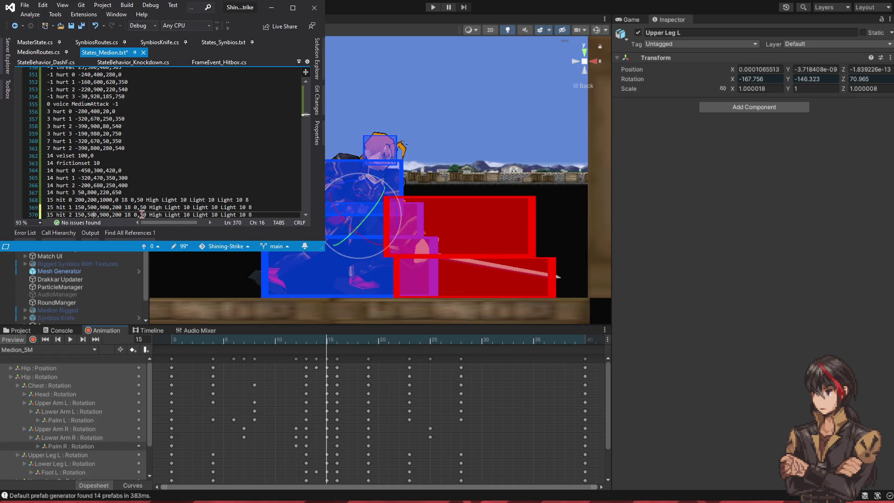
key(BackSpace)
text(9)
key(Right)
key(Right)
key(Right)
key(Right)
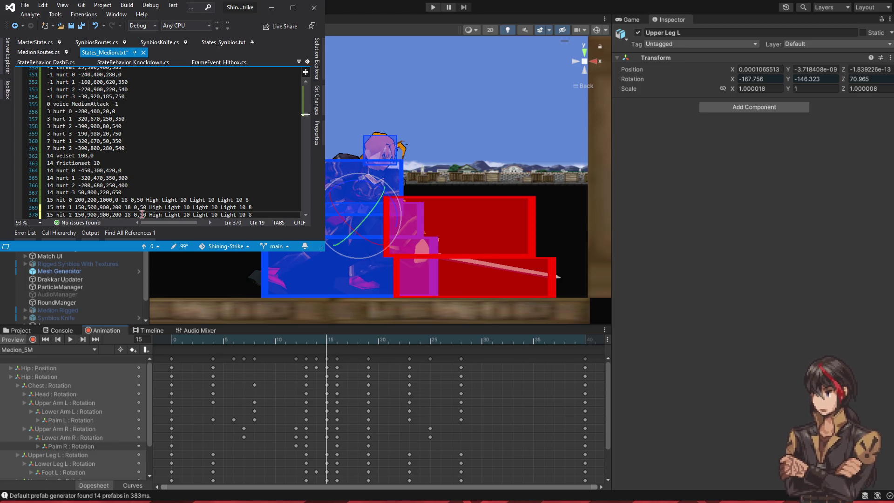
Set the copy's remaining values so it reads 100,900,750,500
key(BackSpace)
text(5)
key(Left)
key(Left)
key(Left)
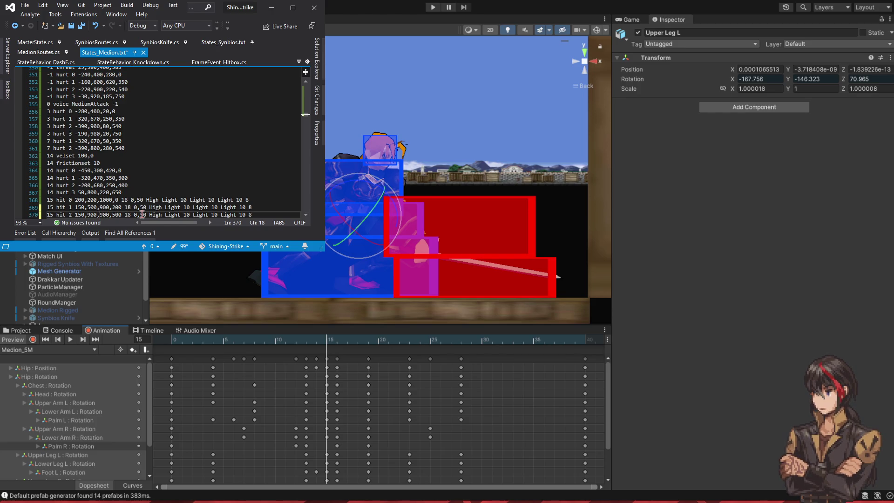
key(shift+Right)
key(shift+Right)
text(75)
key(Left)
key(Left)
key(Left)
key(BackSpace)
text(0)
Scrub Unity's preview between frames 14 and 15 to inspect the new hitbox
click(121, 361)
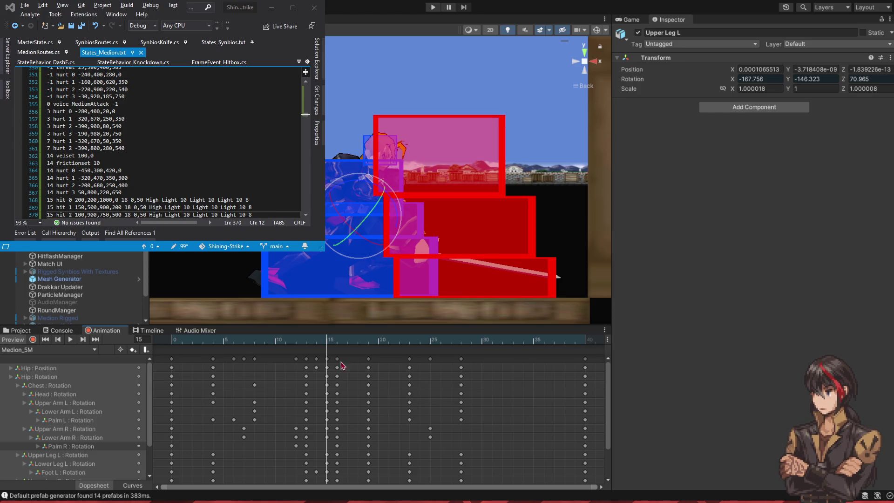
click(315, 341)
drag(315, 341, 326, 341)
mouse_move(326, 341)
mouse_down()
mouse_move(308, 341)
mouse_move(327, 341)
mouse_up()
scroll(186, 140, down, 1)
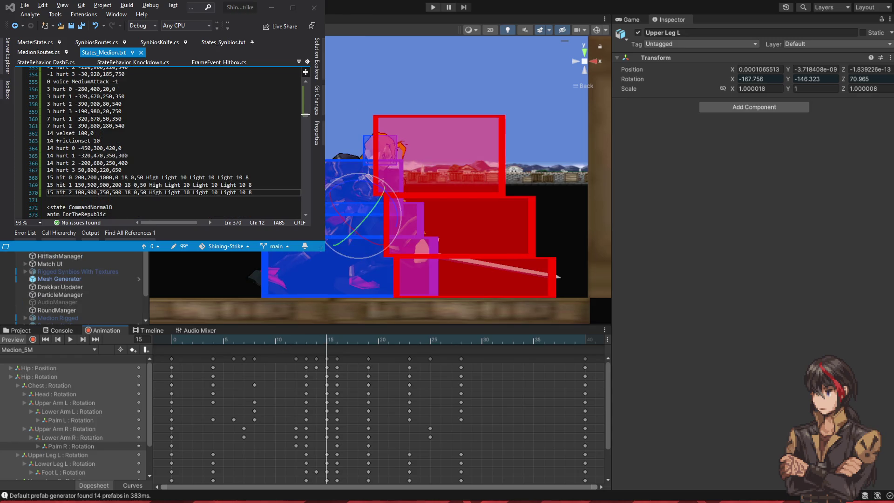
Duplicate the hit 2 line and renumber the copy as hit 3
drag(48, 185, 270, 193)
key(ctrl+d)
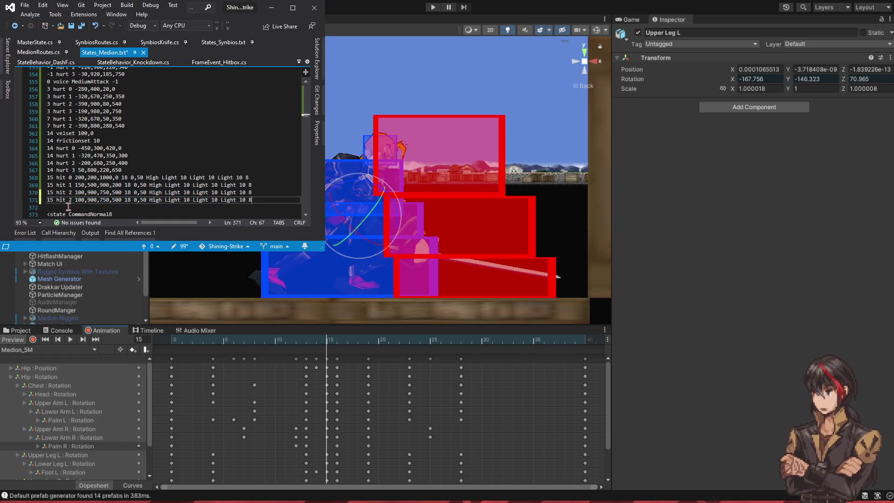
key(Delete)
text(3)
key(Right)
Set hit 3's values to 0,1100,450,900, save, and check it in the preview
key(shift+Right)
key(shift+Right)
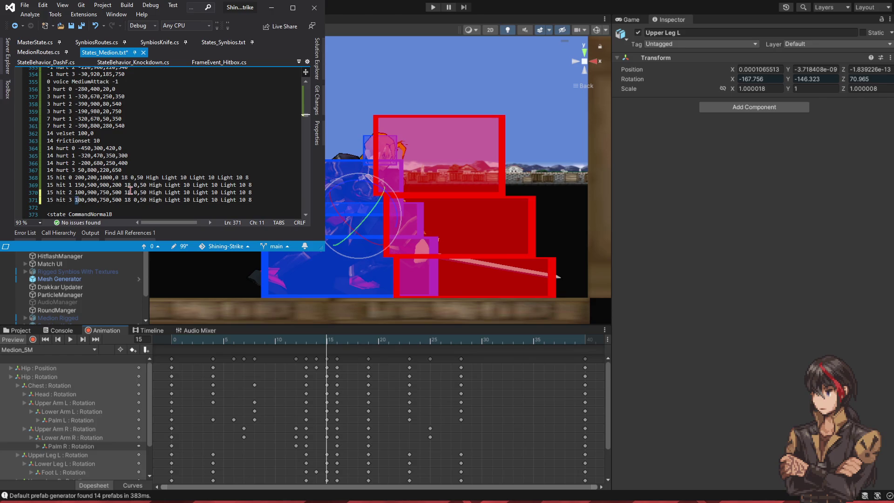
key(Delete)
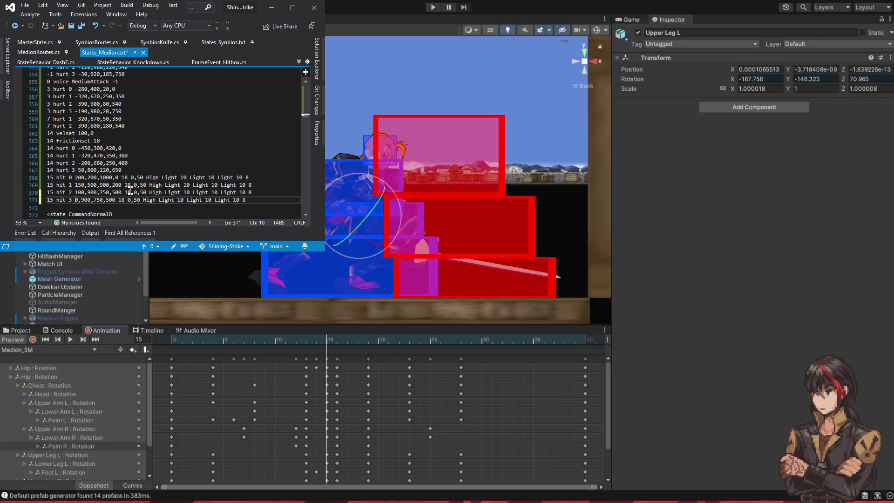
key(shift+Right)
key(shift+Right)
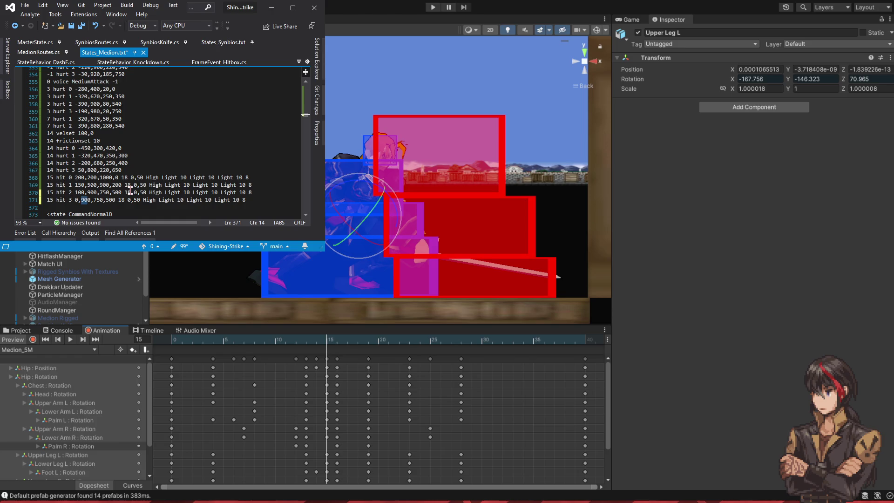
text(110)
key(Right)
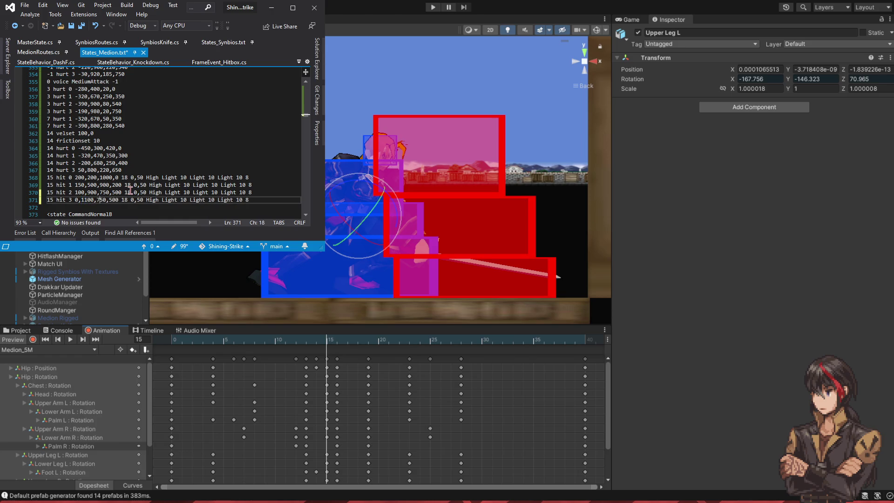
key(BackSpace)
text(9)
key(BackSpace)
text(4)
key(ctrl+s)
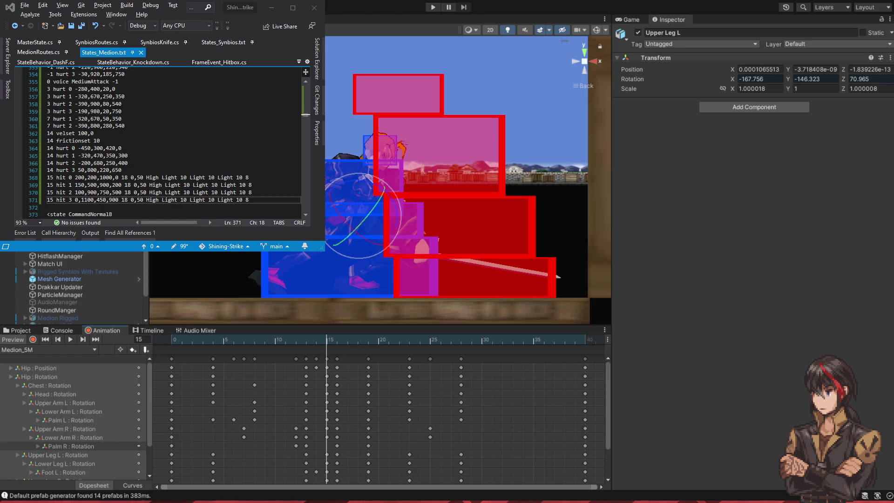
mouse_move(328, 344)
mouse_down()
mouse_move(315, 344)
mouse_move(349, 346)
mouse_up()
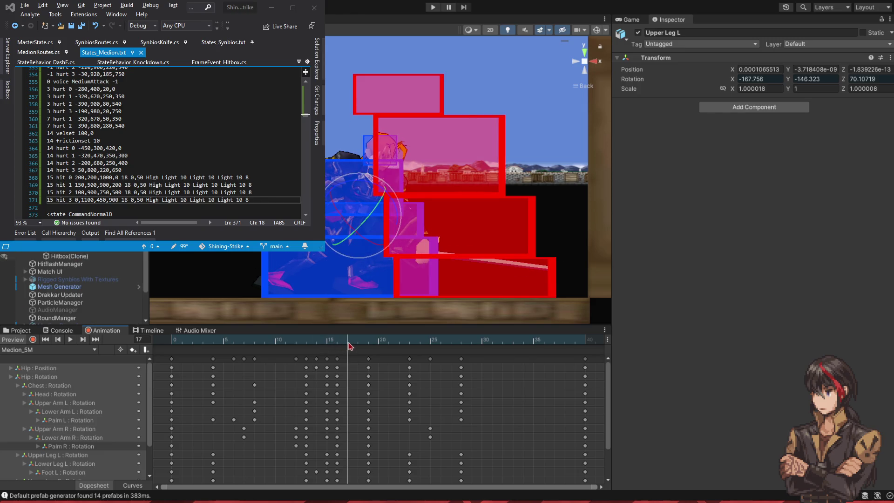
Add a '17 hitclear' line after hit 3, save, and confirm the hitboxes vanish around frame 20
click(280, 200)
key(Return)
text(17 hitclear)
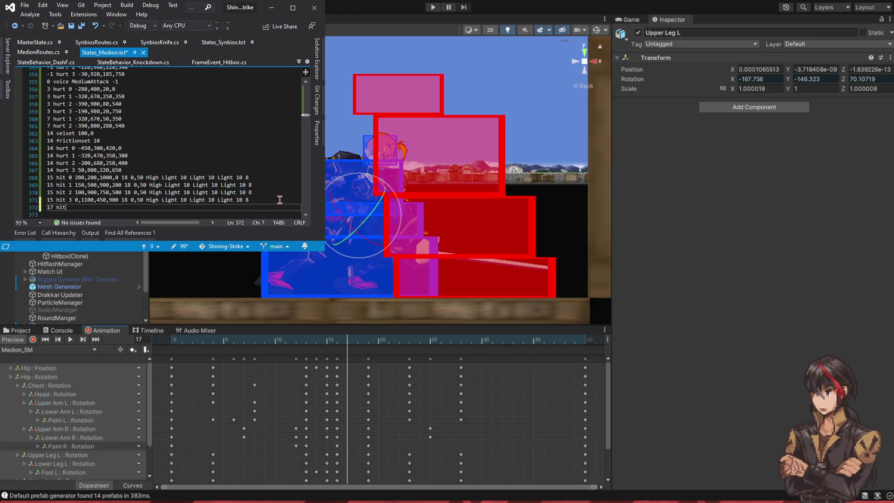
key(ctrl+s)
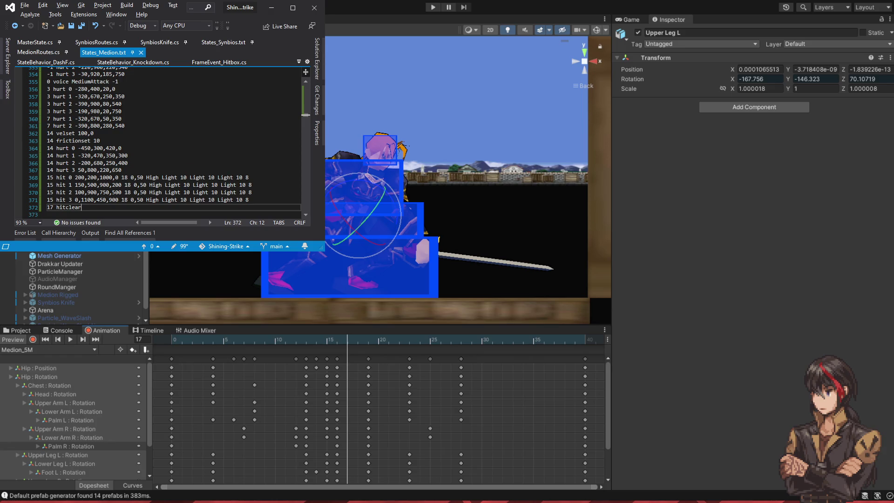
click(367, 344)
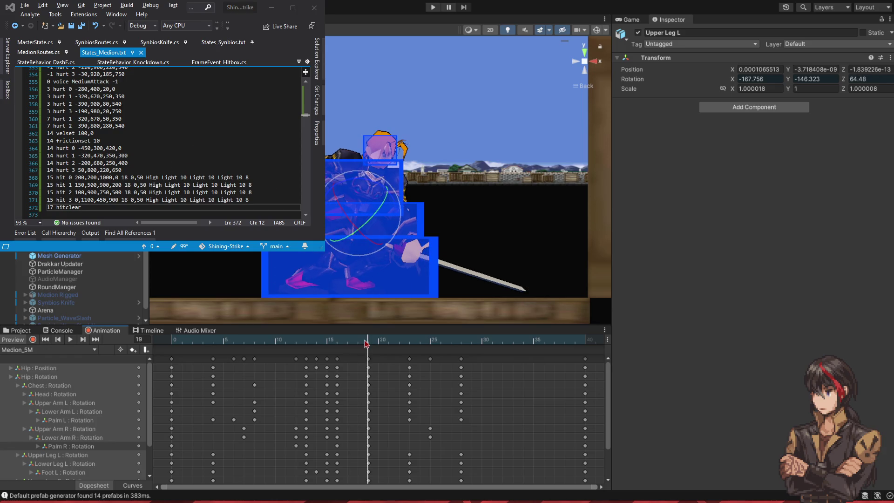
mouse_move(367, 343)
mouse_down()
mouse_move(383, 344)
mouse_move(327, 344)
mouse_up()
Change line 362's velset to veladd and copy that line
click(68, 133)
key(Delete)
key(Delete)
key(BackSpace)
text(add)
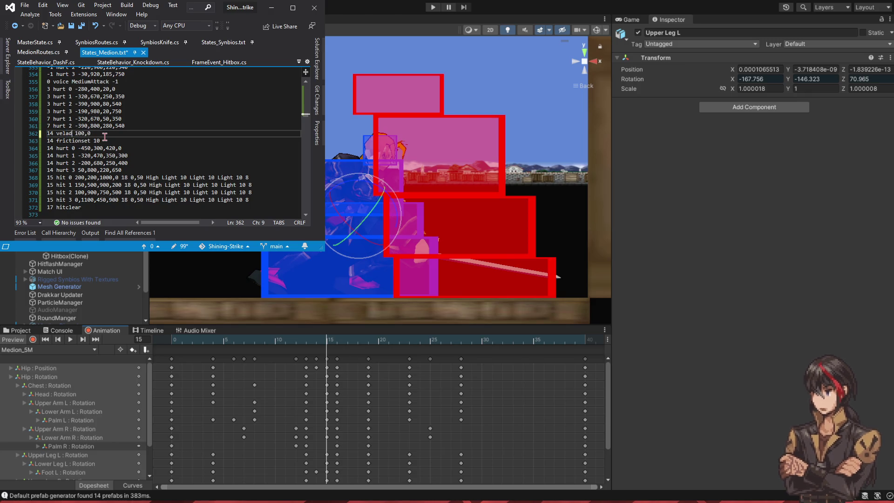
drag(124, 135, 149, 129)
mouse_move(328, 343)
mouse_down()
mouse_move(410, 345)
mouse_move(379, 345)
mouse_up()
Paste it after the hitclear and edit it to '20 veladd 60,0'
click(209, 205)
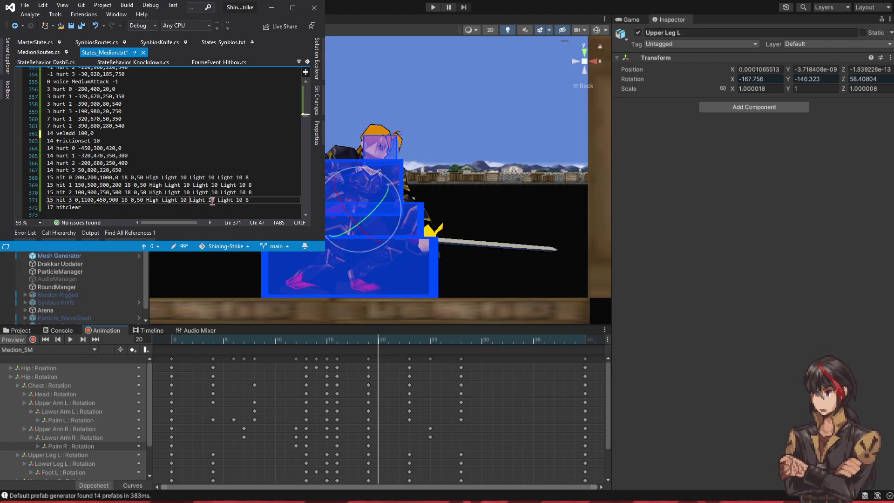
key(Down)
key(ctrl+v)
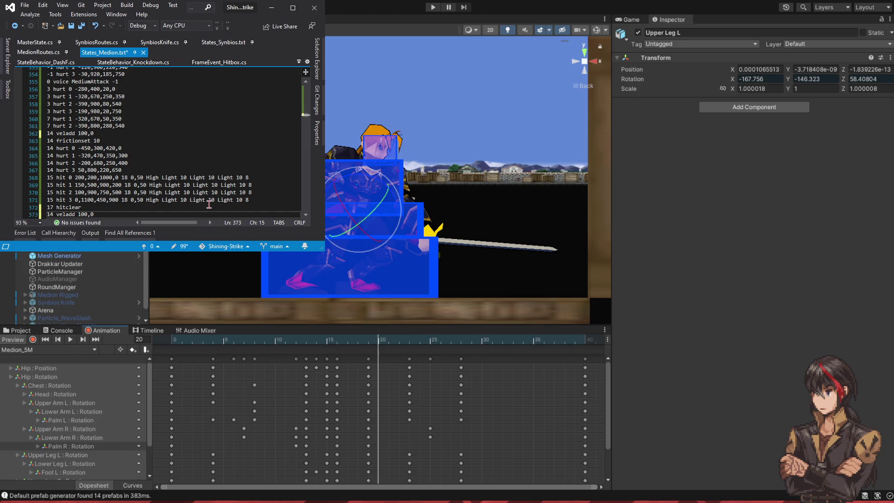
key(Home)
key(Delete)
key(Delete)
text(20)
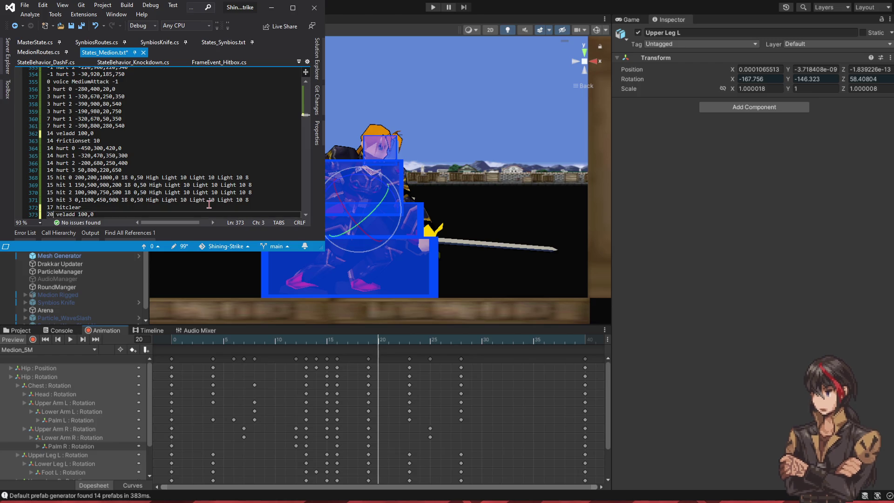
key(Right)
key(Right)
key(Right)
key(Right)
key(shift+Left)
key(shift+Left)
key(shift+Left)
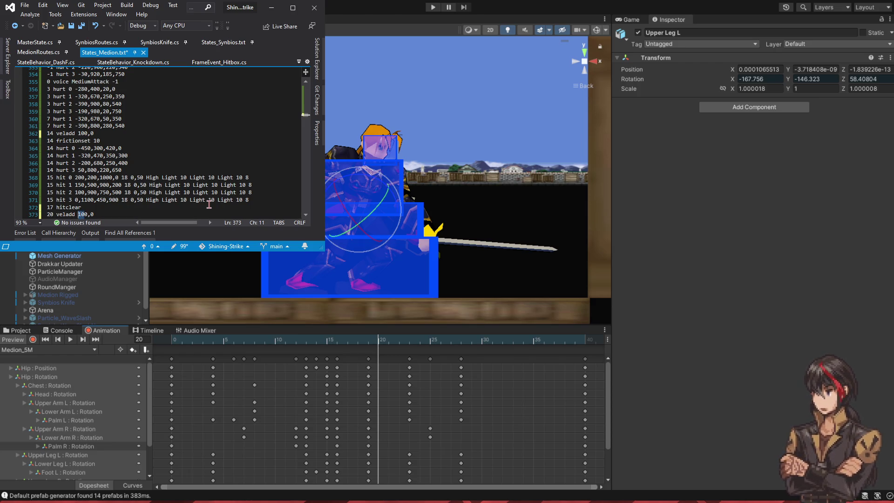
text(6)
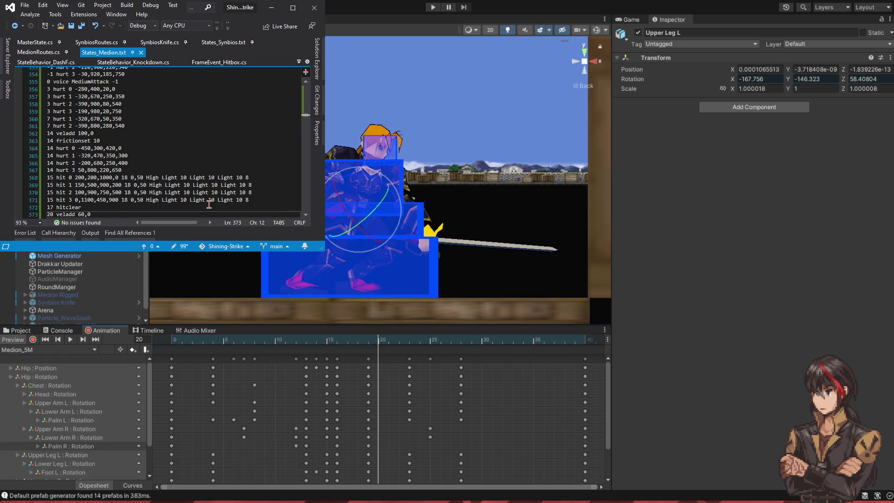
scroll(206, 197, down, 1)
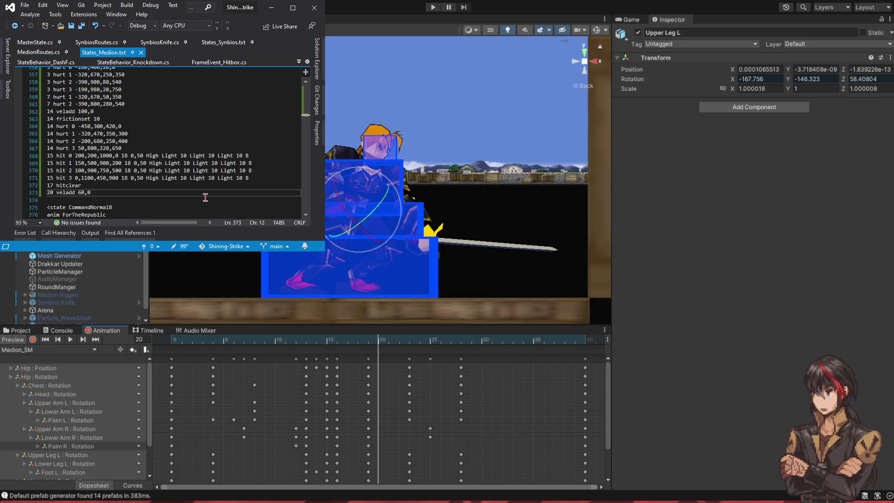
Scrub the animation preview through the attack's end, around frames 20–22
mouse_move(379, 340)
mouse_down()
mouse_move(365, 340)
mouse_move(419, 345)
mouse_move(411, 345)
mouse_up()
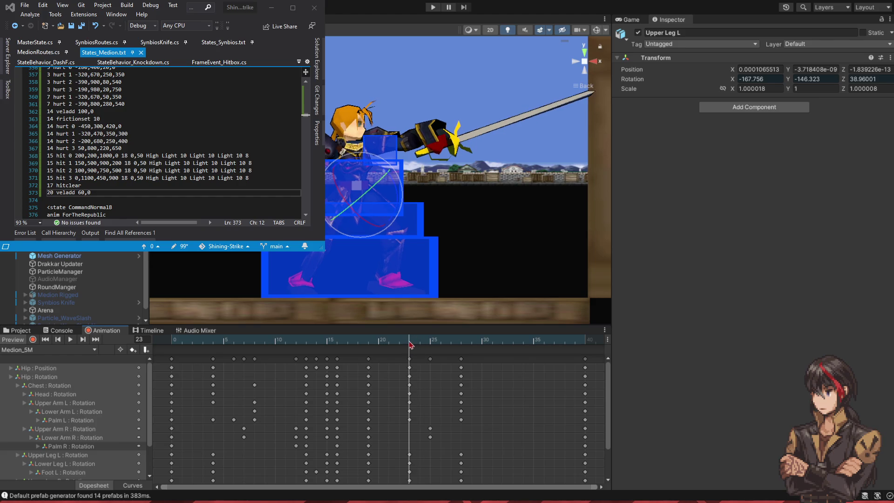
mouse_move(410, 345)
mouse_down()
mouse_move(379, 350)
mouse_move(409, 350)
mouse_up()
drag(274, 157, 273, 151)
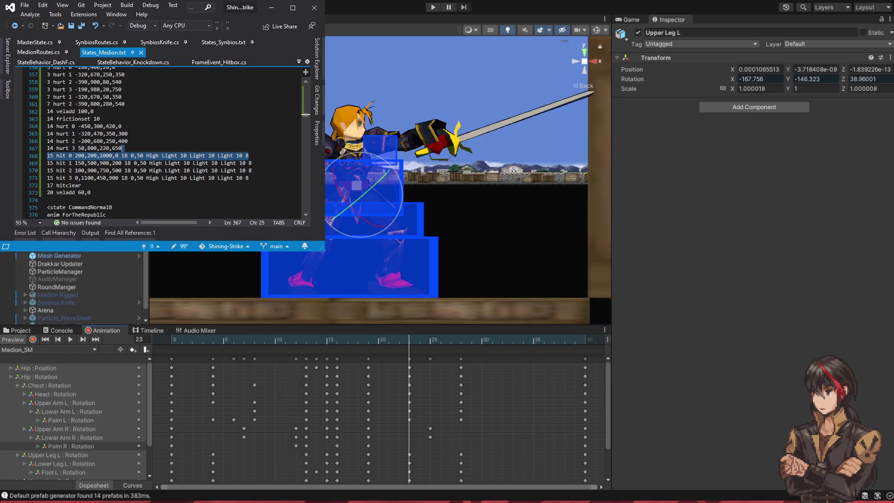
key(comma)
drag(378, 347, 410, 347)
Copy the four frame-14 hurtbox lines and paste them after the veladd line
click(153, 148)
shift+click(144, 119)
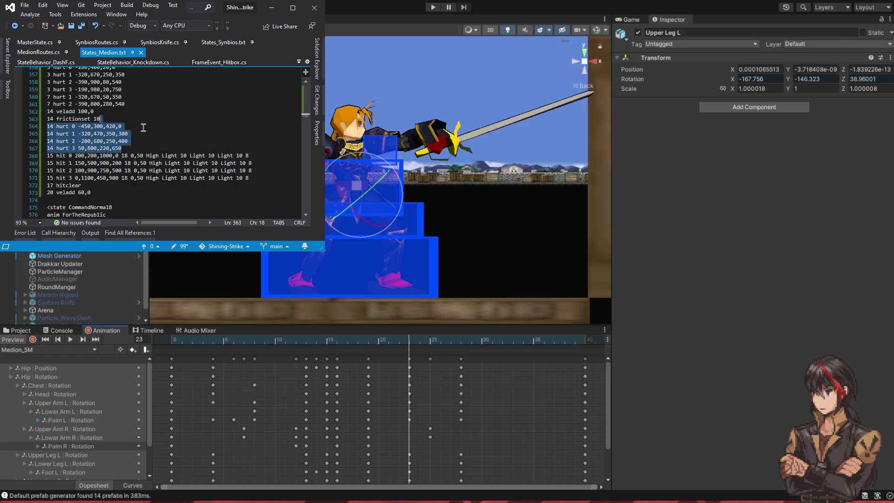
key(ctrl+c)
click(97, 192)
key(ctrl+v)
click(54, 193)
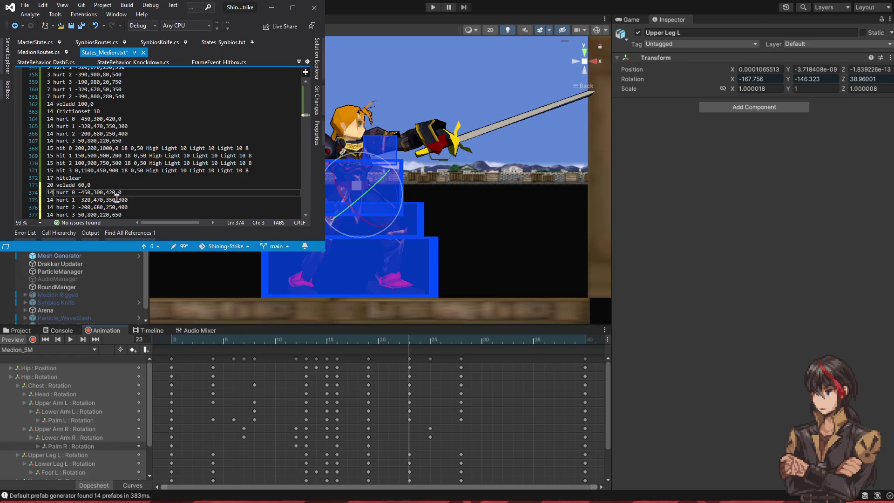
Renumber the four pasted hurtbox lines from frame 14 to frame 21
key(BackSpace)
key(BackSpace)
text(21)
key(Down)
key(BackSpace)
key(BackSpace)
text(21)
key(Down)
key(BackSpace)
key(BackSpace)
text(21)
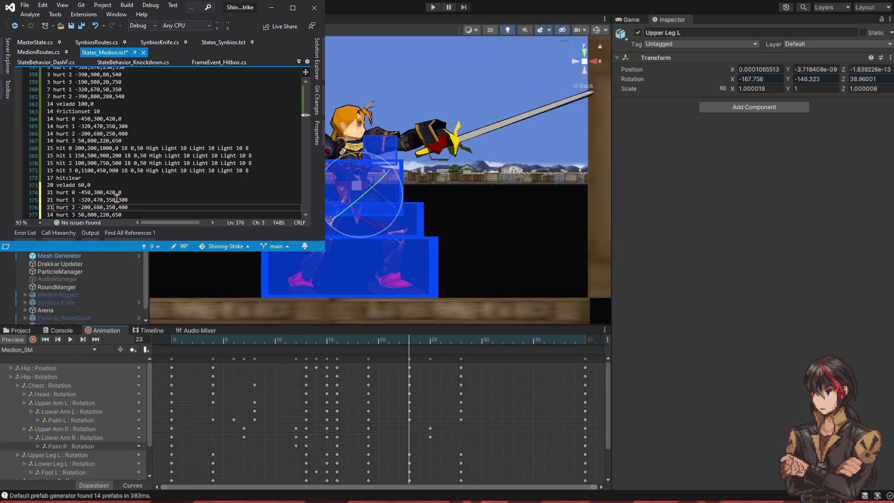
key(Down)
key(BackSpace)
key(BackSpace)
text(21)
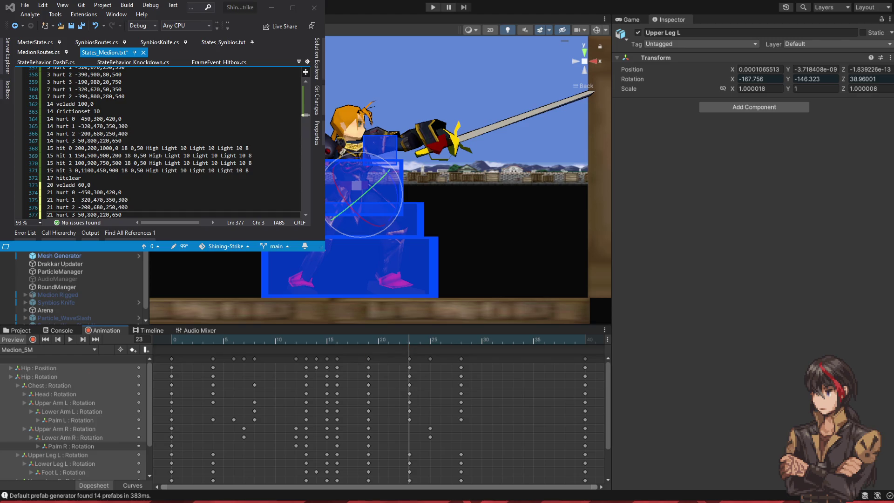
Scrub the preview to a later frame and go to the frame-21 hurt 2 line
scroll(140, 140, down, 2)
drag(424, 347, 410, 349)
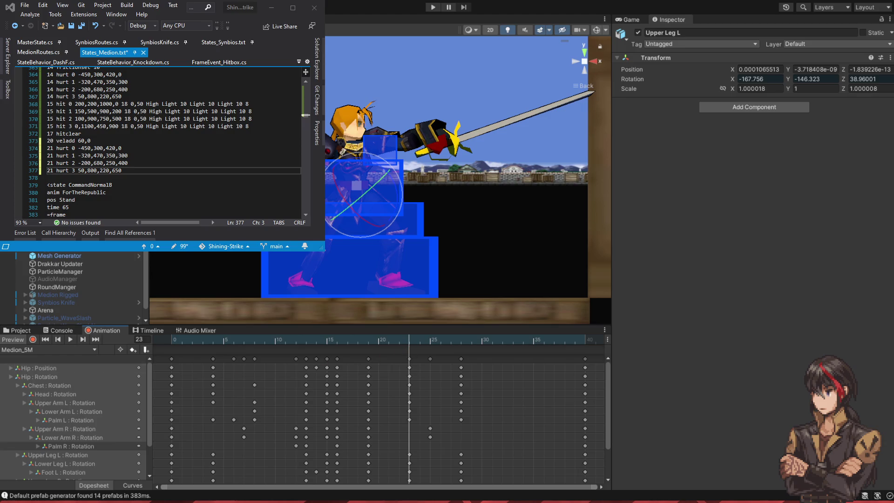
click(142, 163)
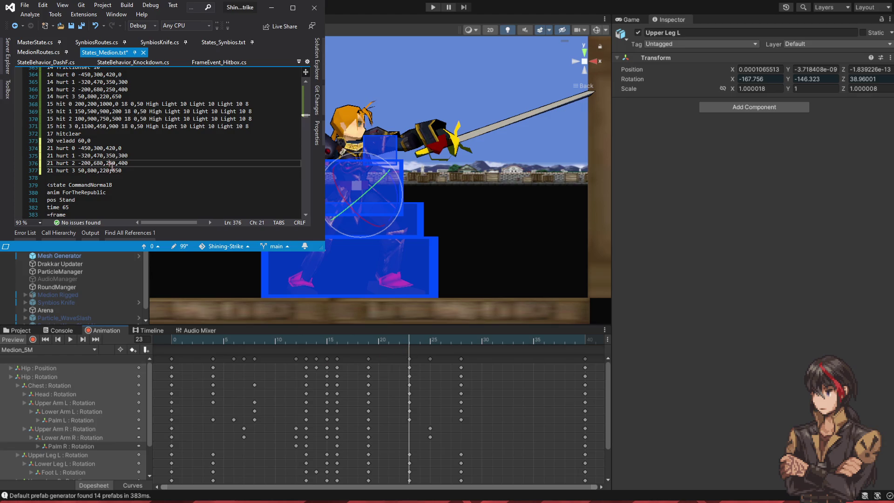
Try an 18 width on hurt 3, then undo back to the copied hurtbox values
key(Down)
key(Left)
key(BackSpace)
key(BackSpace)
text(18)
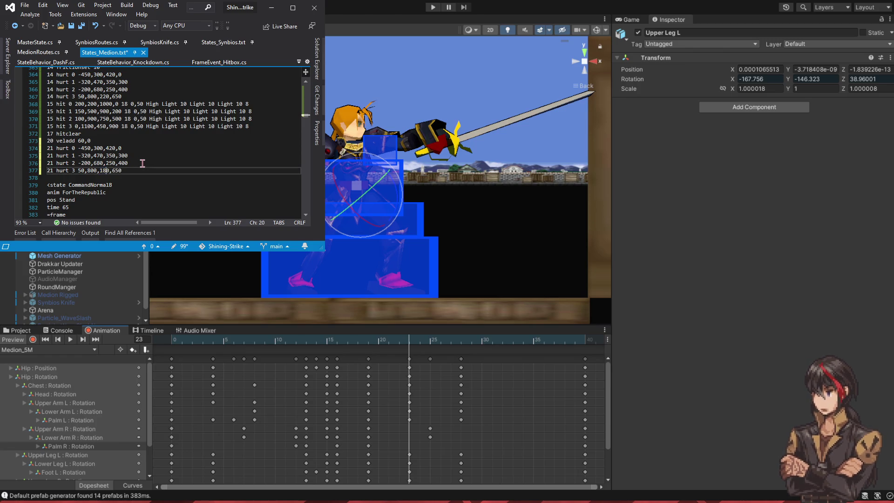
key(Up)
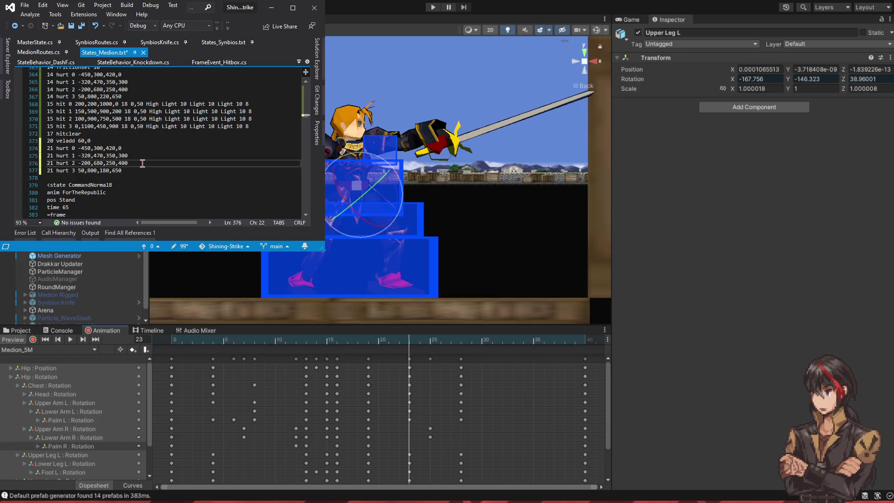
key(ctrl+z)
key(ctrl+z)
key(Up)
key(Up)
key(Up)
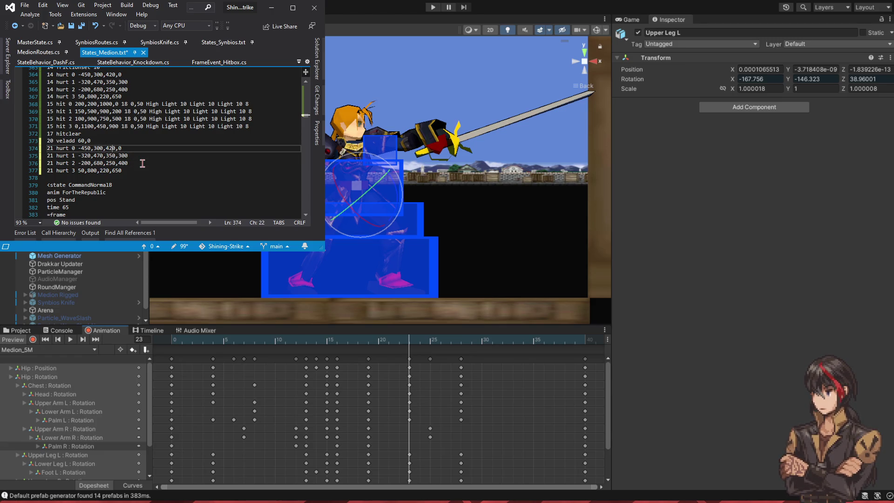
key(ctrl+z)
key(Down)
key(ctrl+z)
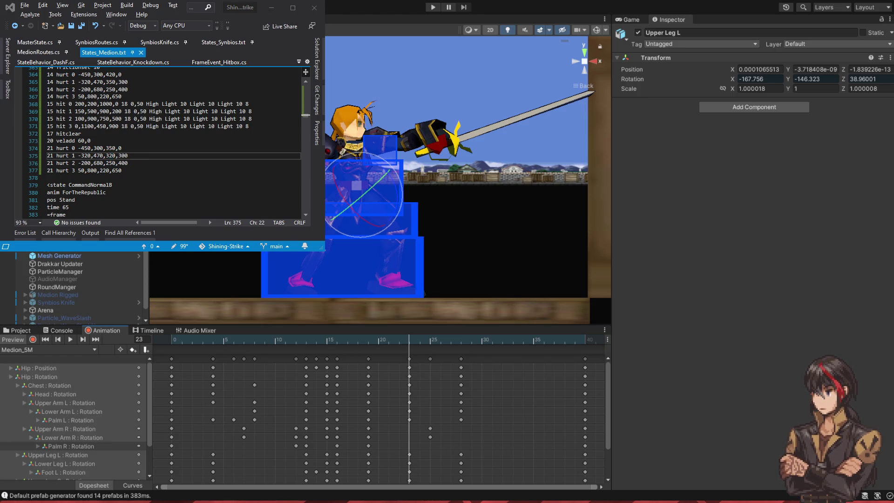
Set frame-21 hurt 0 to -420,350,350,0, saving to refresh the preview
click(81, 148)
key(Delete)
text(2)
key(ctrl+s)
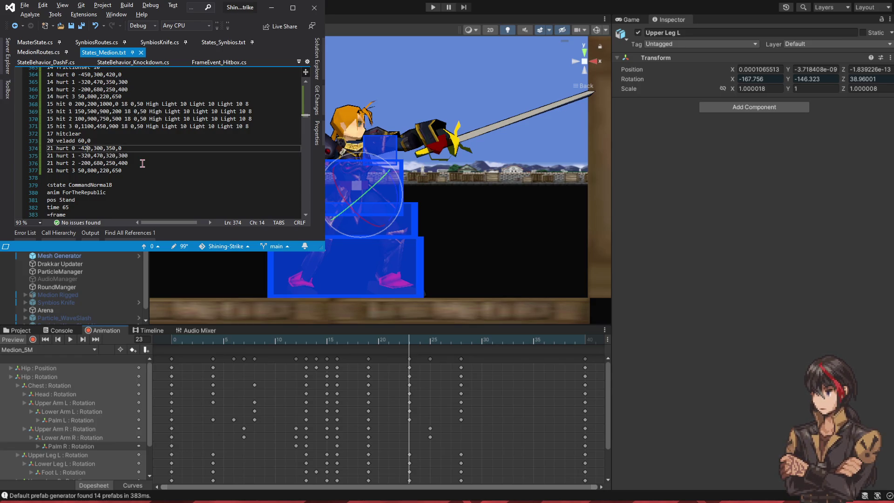
key(Delete)
text(5)
key(Down)
key(Right)
key(Right)
key(Right)
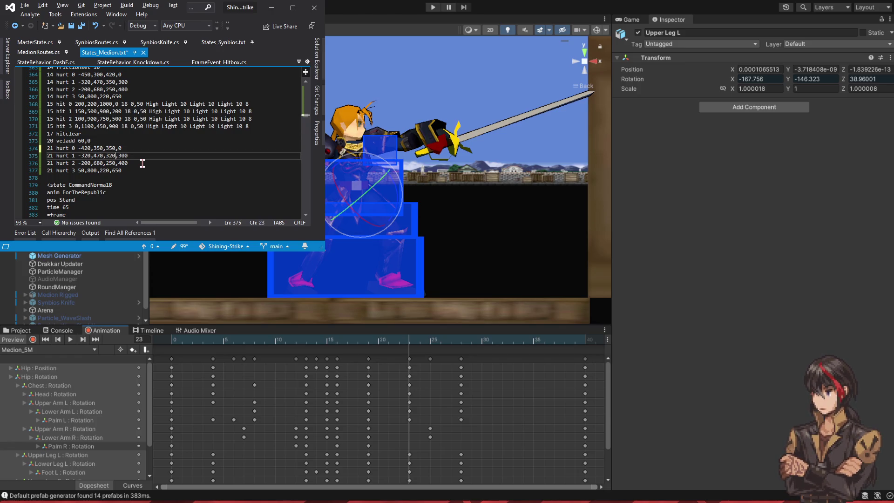
key(Delete)
text(5)
key(ctrl+s)
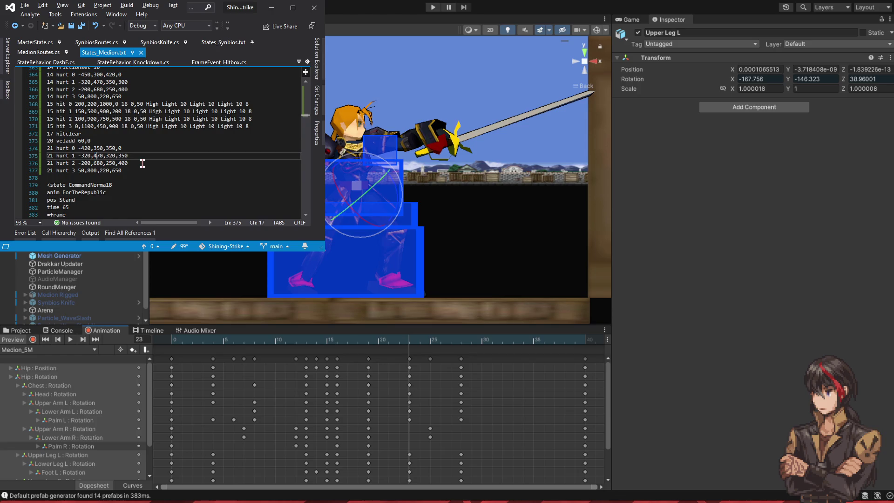
Set frame-21 hurt 1 to -320,550,300,350 and save
key(BackSpace)
key(Delete)
text(55)
key(ctrl+s)
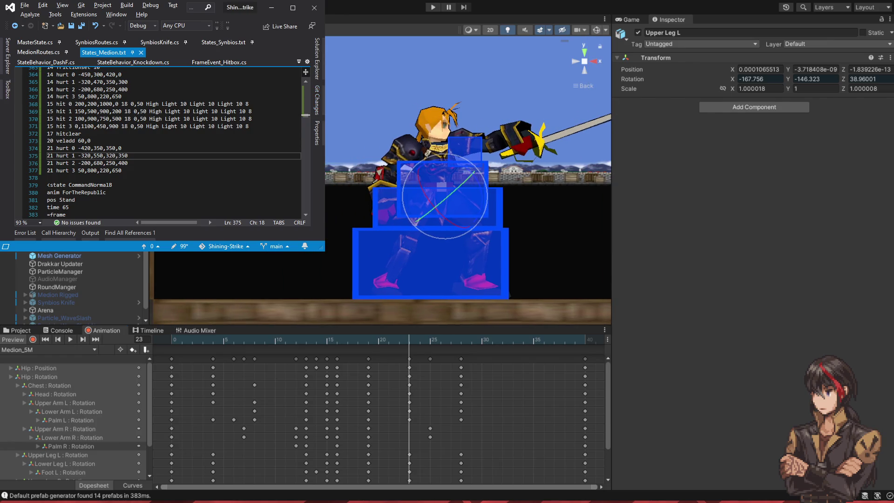
key(BackSpace)
text(0)
key(ctrl+s)
Set frame-21 hurt 2 to -200,880,250,500 and save
click(113, 155)
key(Down)
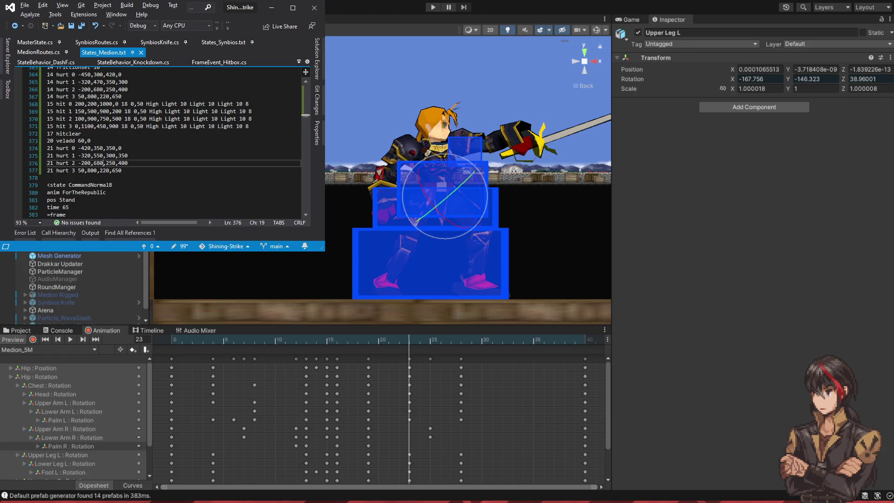
key(BackSpace)
text(8)
key(Right)
key(Right)
key(Right)
key(Right)
key(Right)
key(BackSpace)
text(5)
key(ctrl+s)
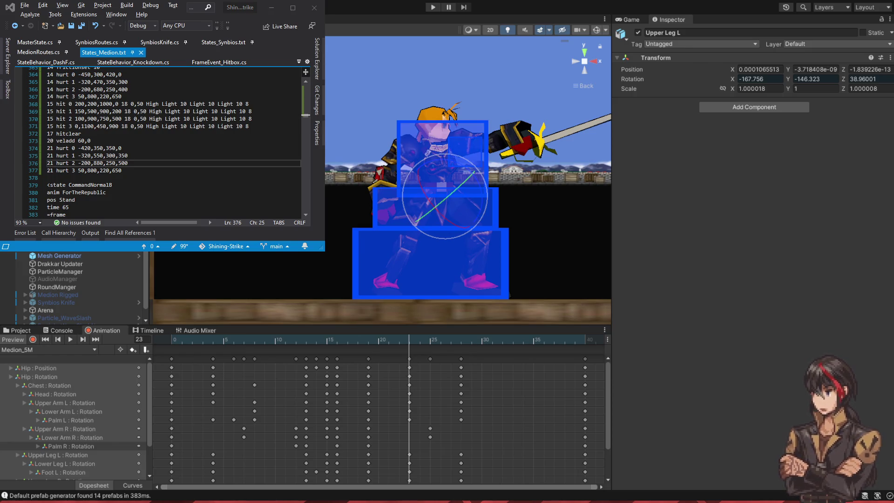
Change frame-21 hurt 2 to -250,850,450,500, saving after each edit
click(119, 163)
key(BackSpace)
text(4)
key(ctrl+s)
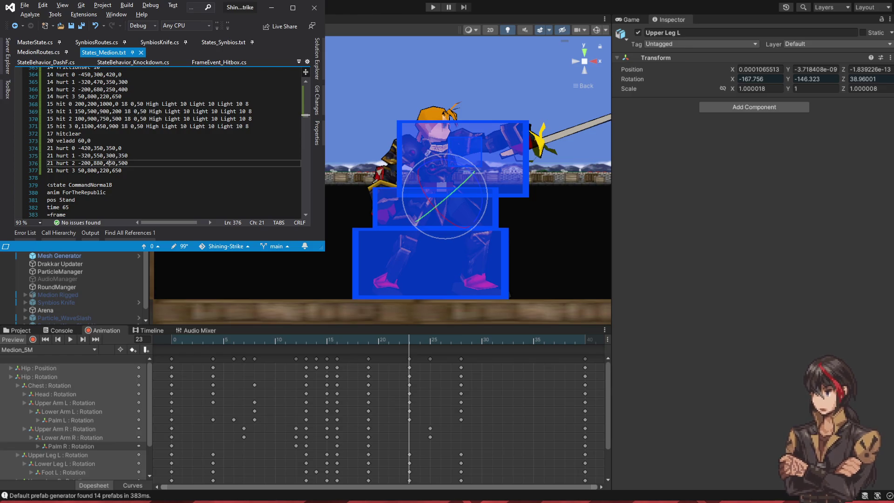
key(BackSpace)
text(5)
key(ctrl+s)
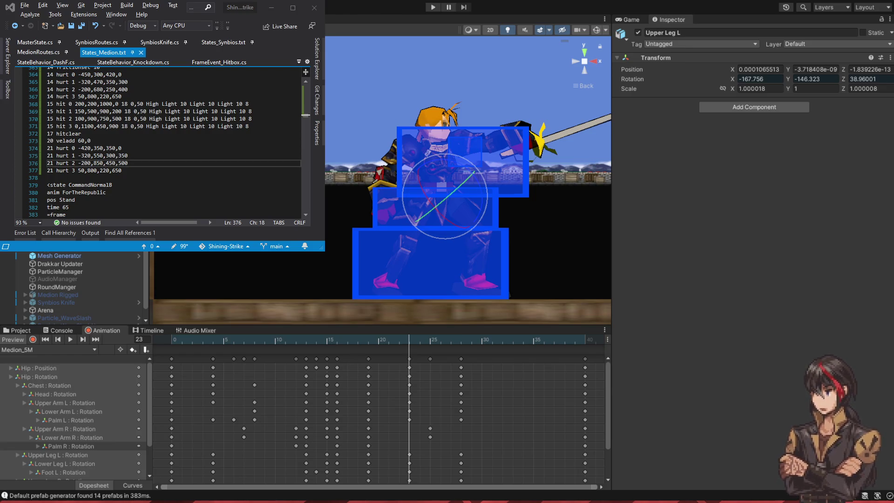
key(Delete)
text(5)
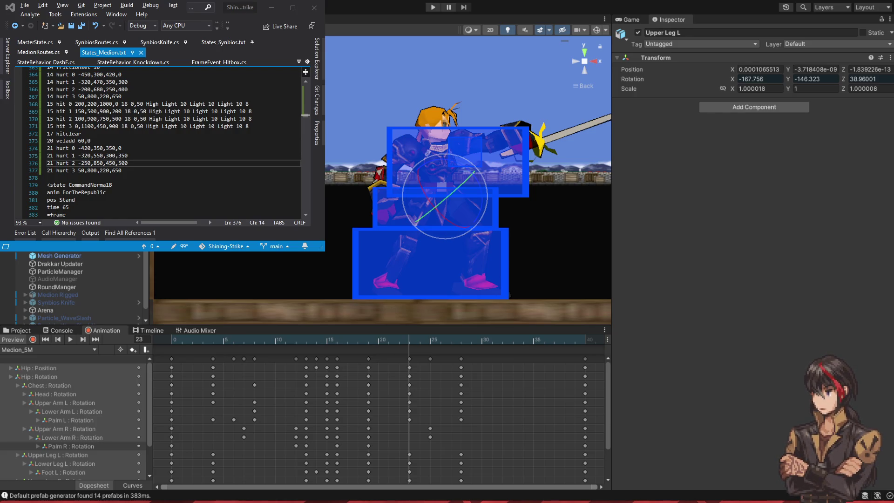
Change hurt 3's offset to -150 and save to preview it
click(80, 171)
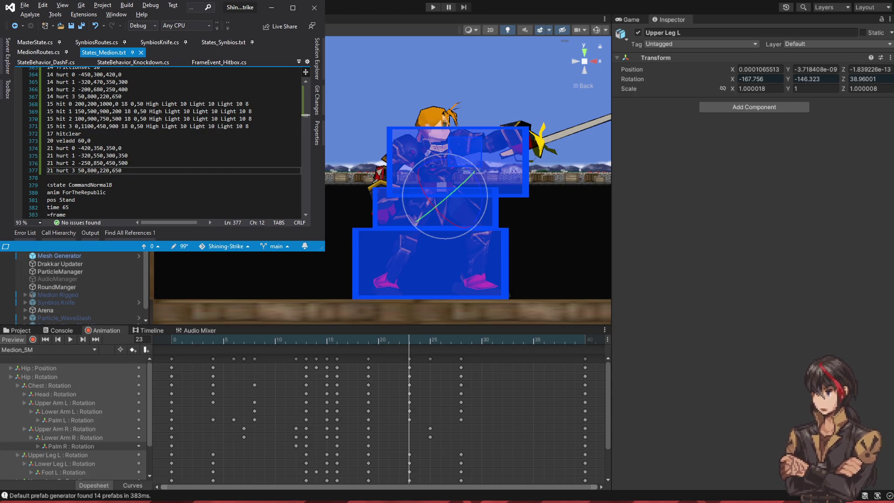
text(-)
key(ctrl+s)
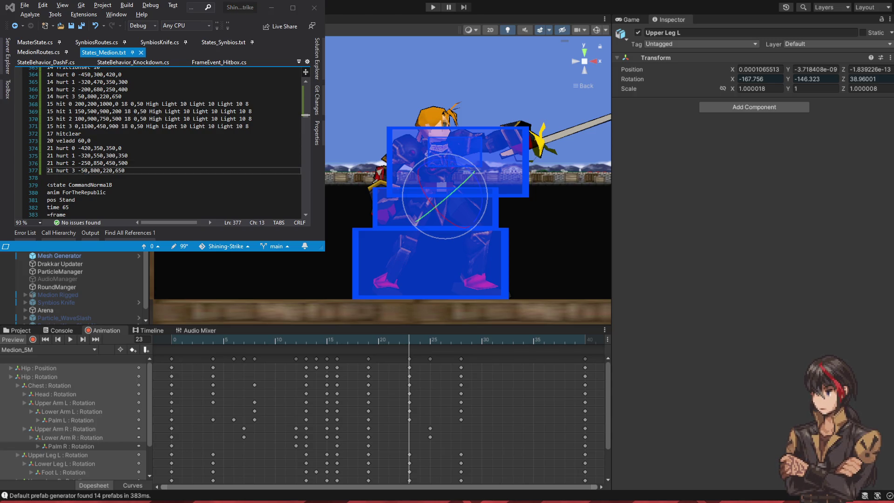
text(1)
key(ctrl+s)
Raise hurt 3 to 950 and narrow its width to 150, giving -150,950,150,650
click(84, 170)
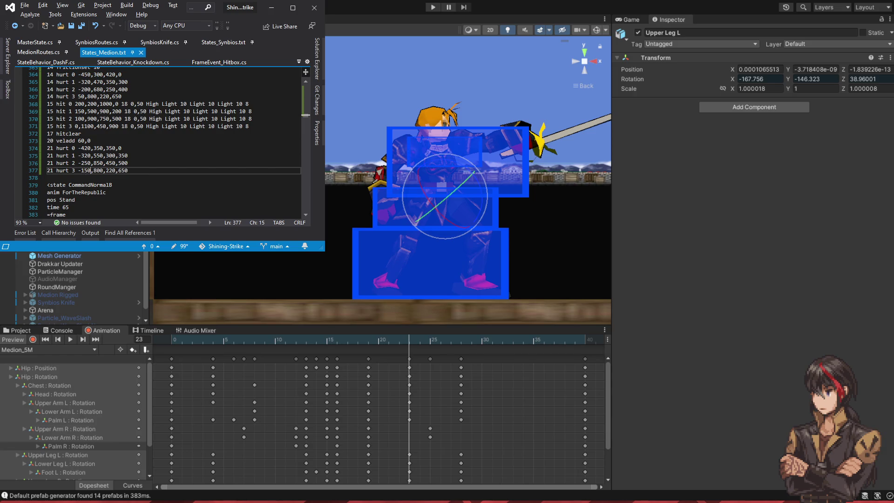
key(BackSpace)
text(9)
key(ctrl+s)
key(shift+Right)
text(5)
key(ctrl+s)
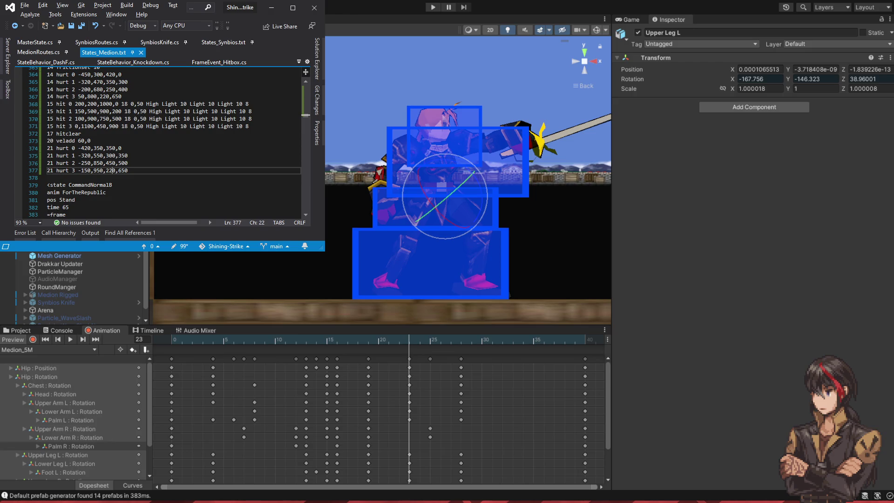
key(shift+Left)
key(shift+Left)
text(15)
key(ctrl+s)
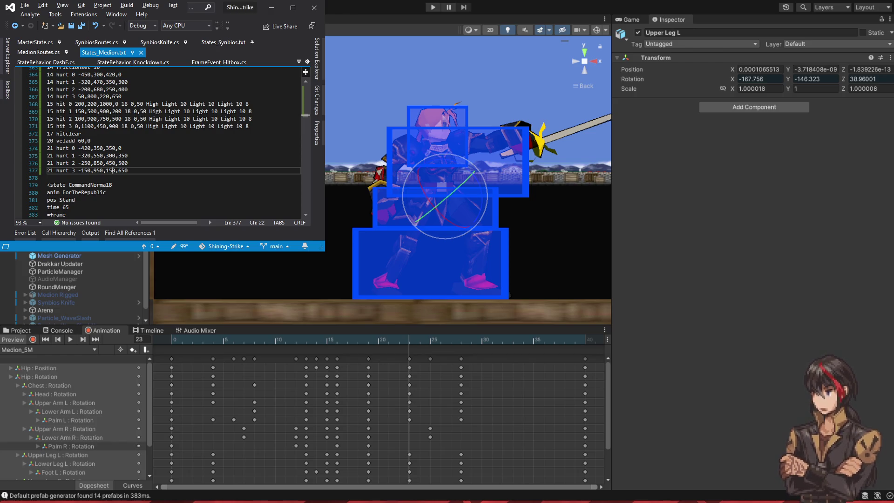
mouse_move(409, 340)
mouse_down()
mouse_move(370, 349)
mouse_move(410, 352)
mouse_up()
Copy the frame-15 hit 0 line and paste it below the frame-21 hurtboxes
drag(436, 210, 327, 210)
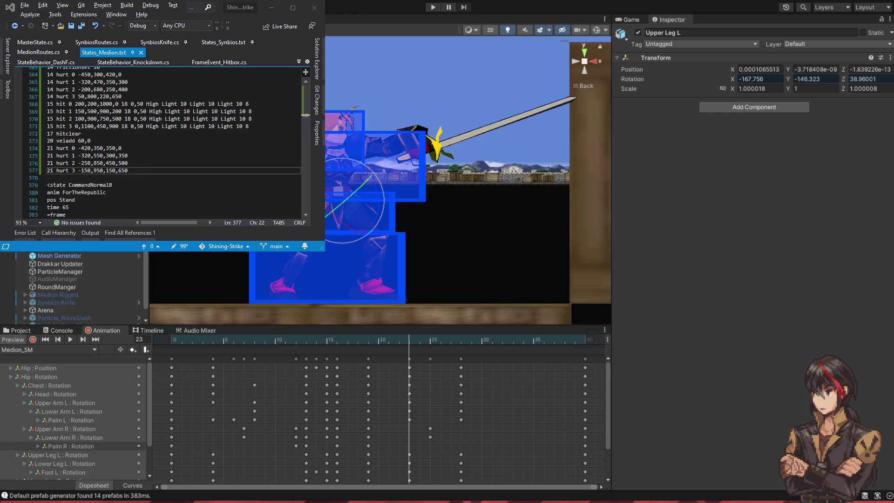
drag(261, 105, 262, 97)
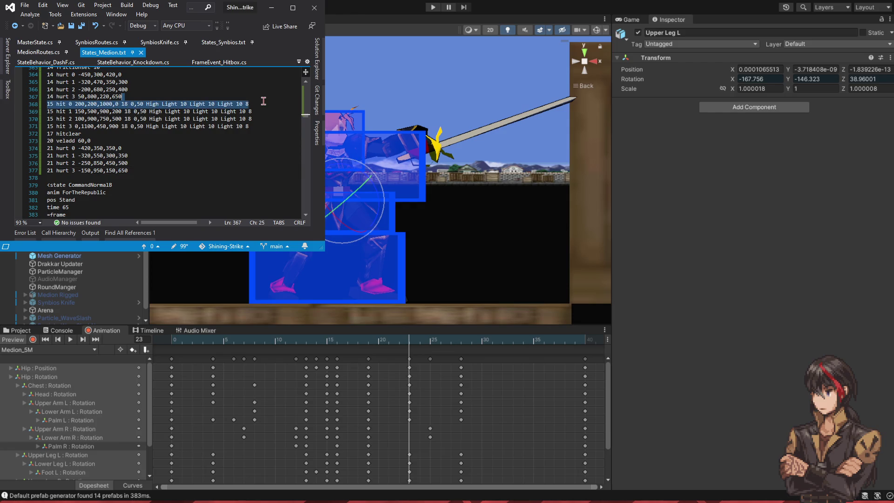
click(156, 169)
key(ctrl+v)
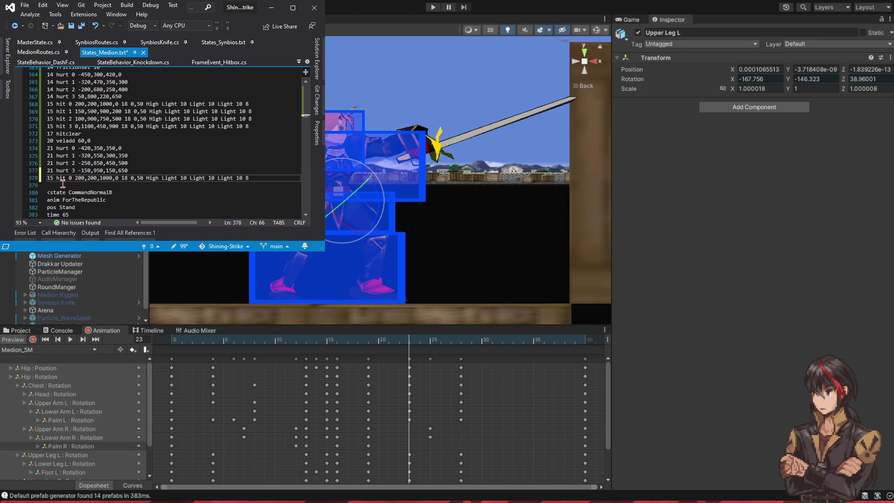
Change the pasted hit line to frame 23, level Mid, value 13, and save
click(53, 178)
key(BackSpace)
key(BackSpace)
text(23)
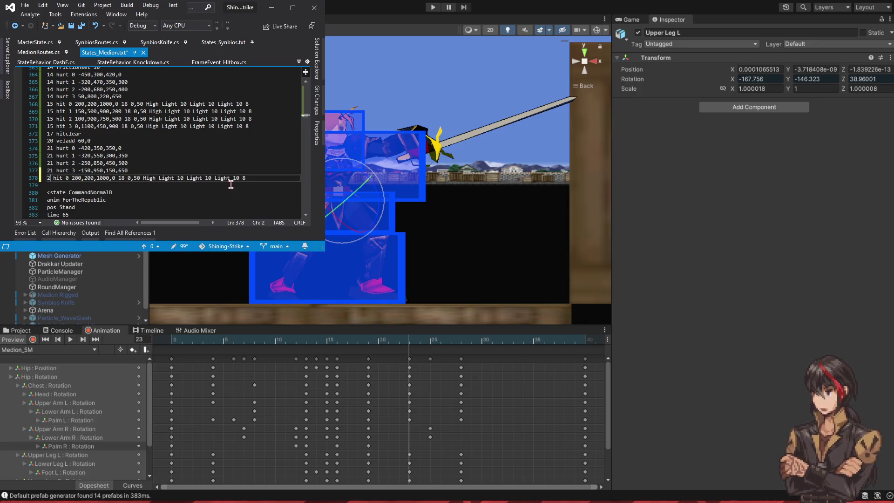
key(Right)
key(Right)
key(Right)
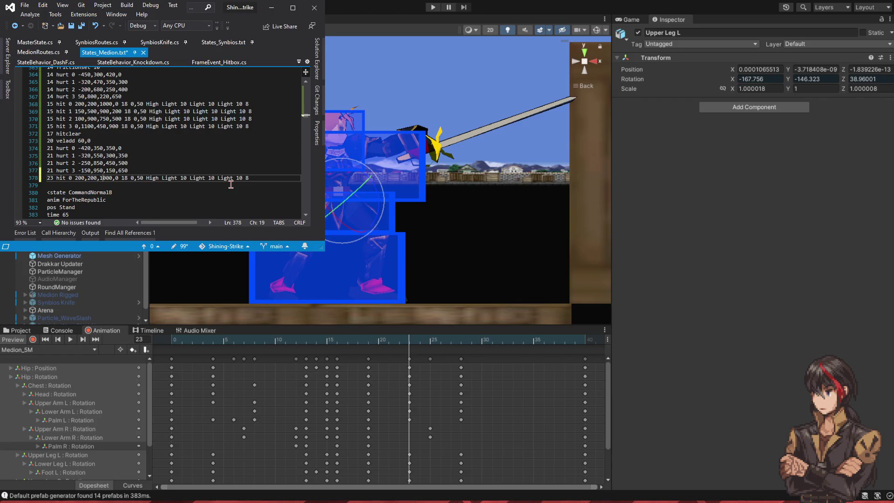
key(Right)
key(Right)
key(shift+Right)
key(shift+Right)
key(shift+Right)
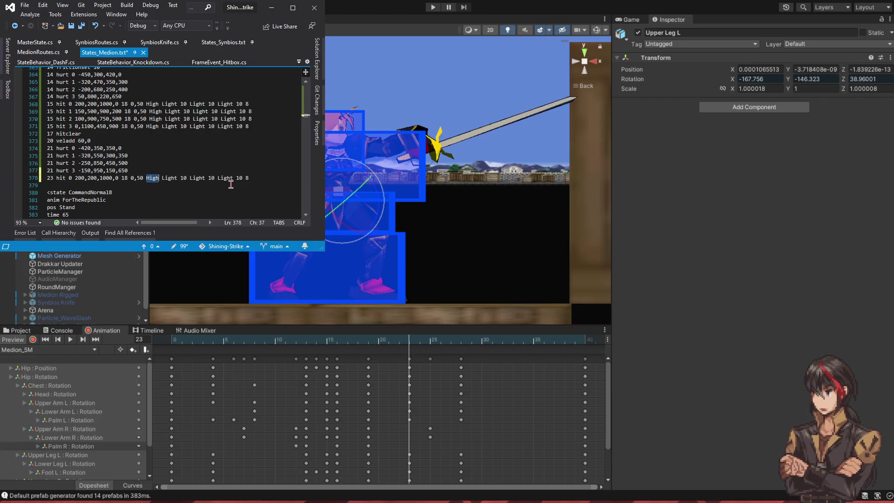
text(Mid)
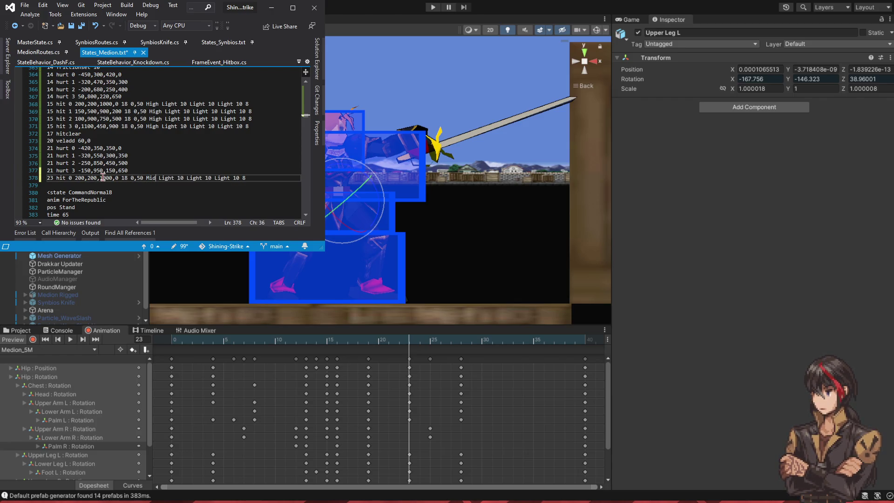
click(131, 178)
key(shift+Left)
key(shift+Left)
text(13)
key(ctrl+s)
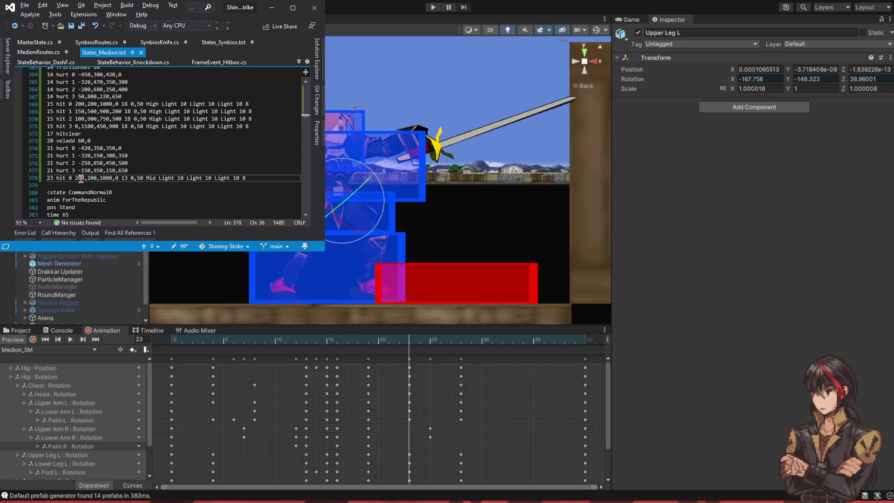
Adjust the frame-23 hitbox's middle values to 1000 and 1200, saving to preview
click(103, 178)
key(Delete)
text(2)
click(87, 178)
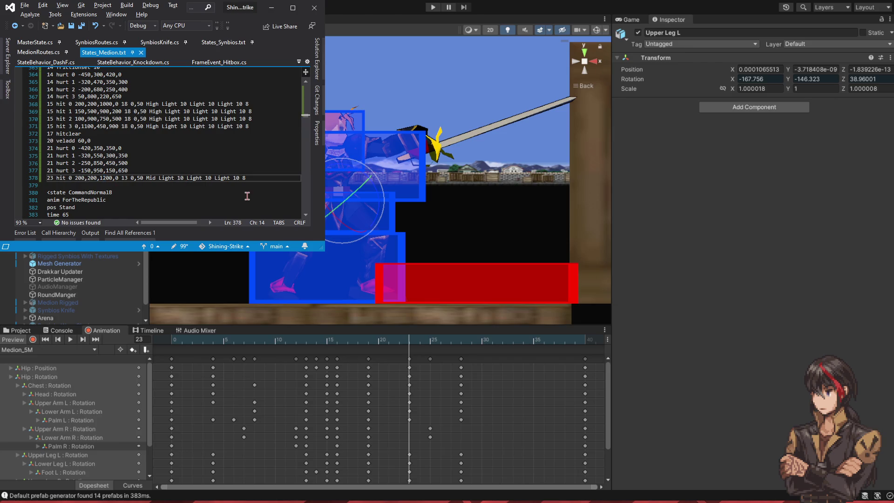
text(1)
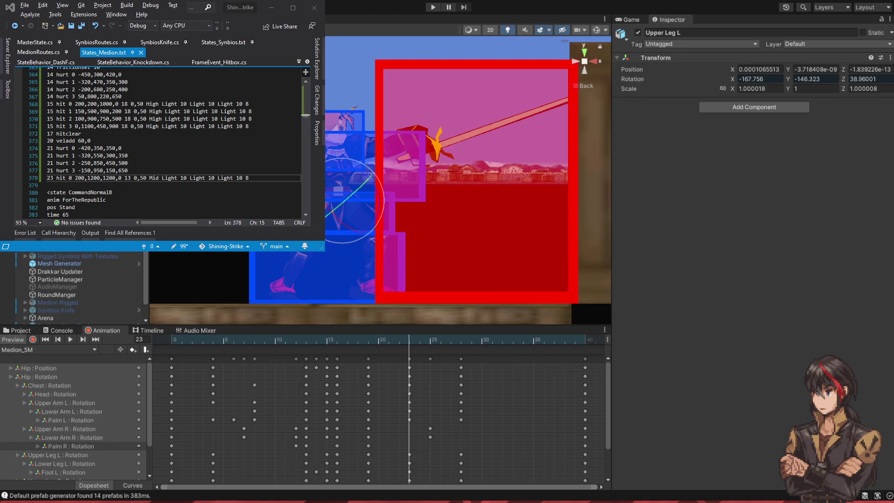
key(Delete)
text(1)
key(Delete)
text(0)
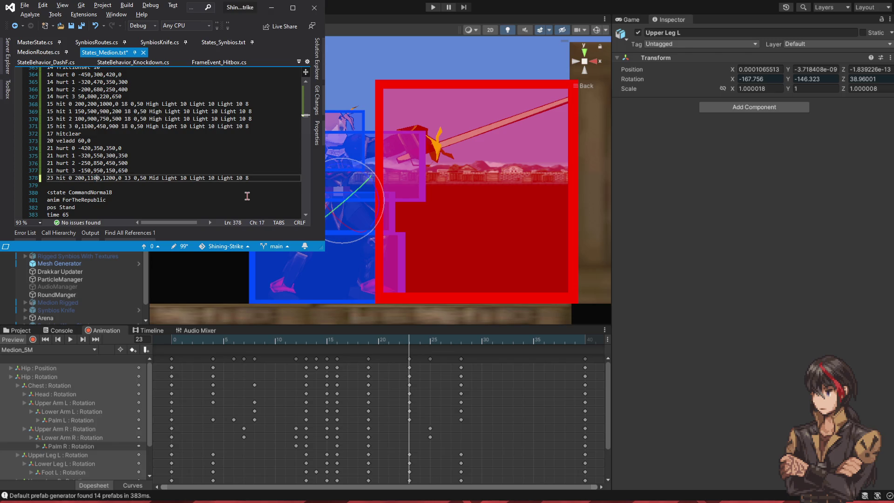
key(BackSpace)
text(0)
key(ctrl+s)
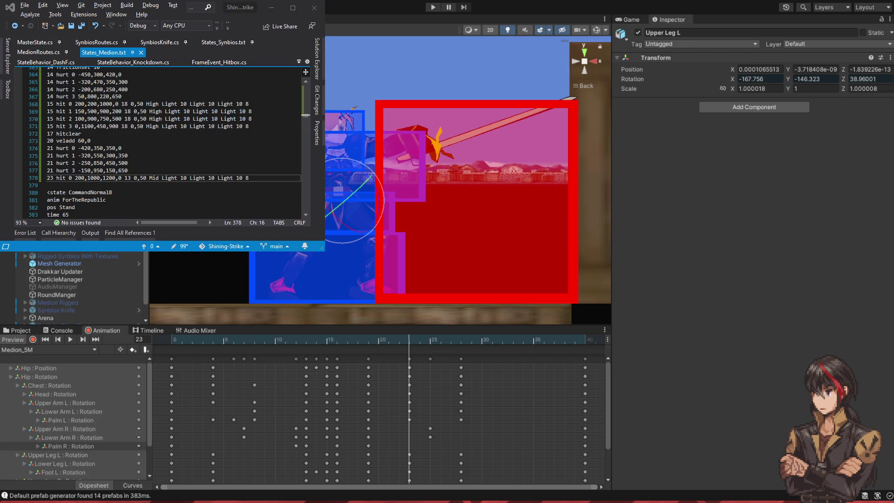
Set the hitbox's first value to 800 and last to 600, previewing each save
key(BackSpace)
text(8)
key(ctrl+s)
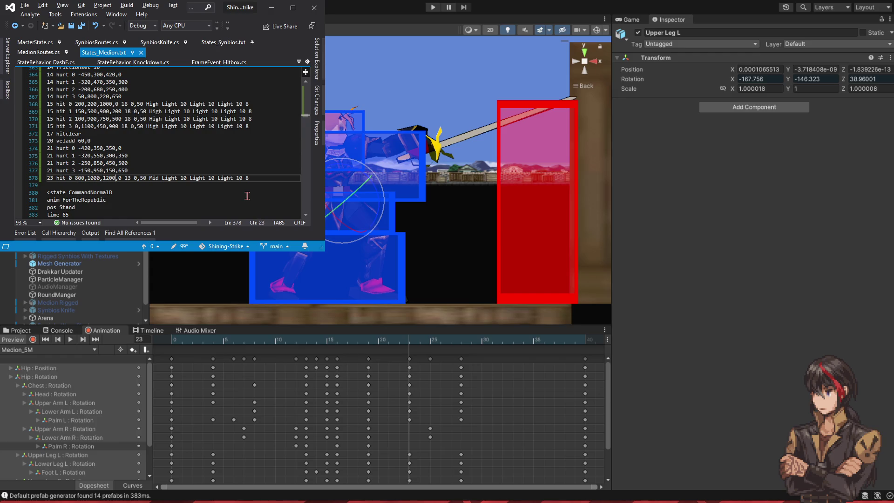
text(90)
key(ctrl+s)
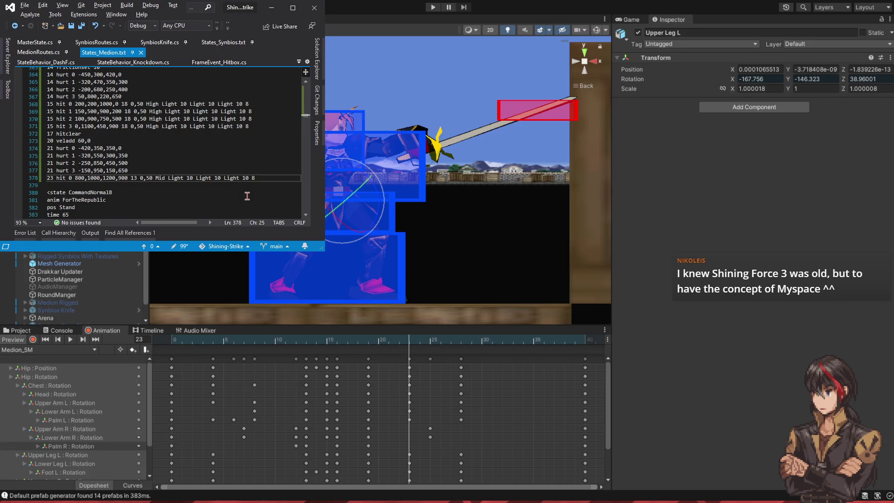
key(Left)
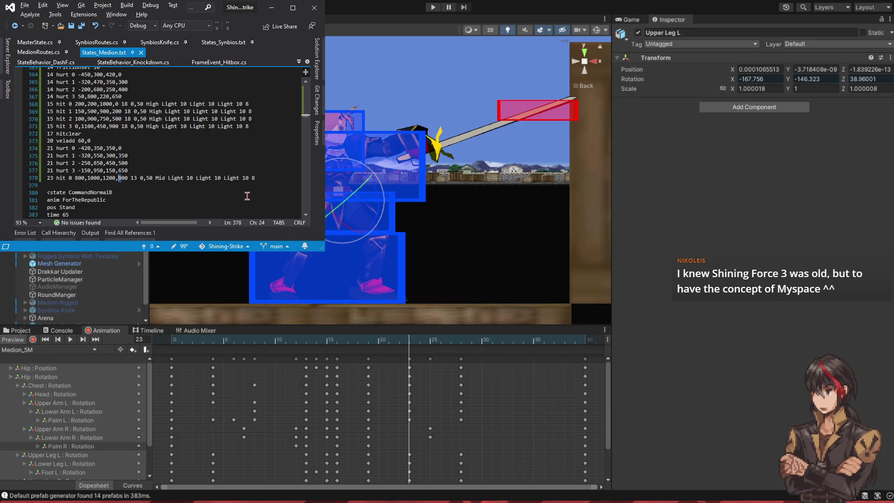
text(6)
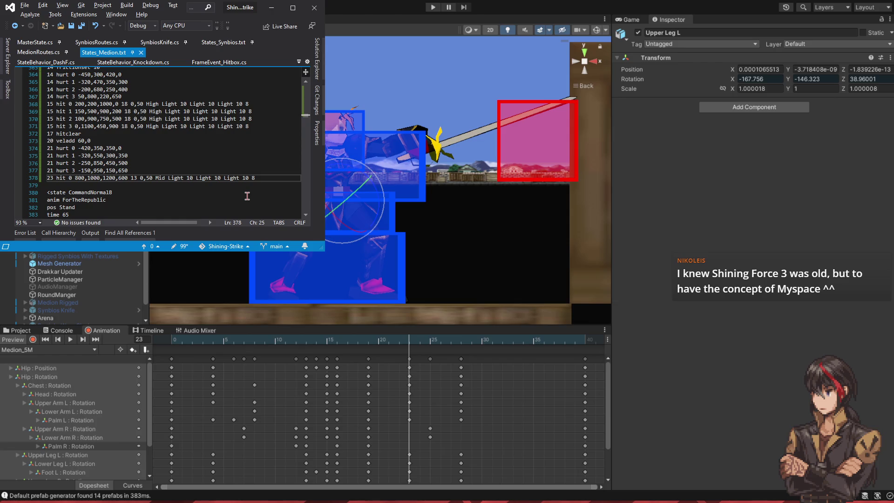
key(Left)
key(Left)
key(Left)
scroll(247, 196, up, 6)
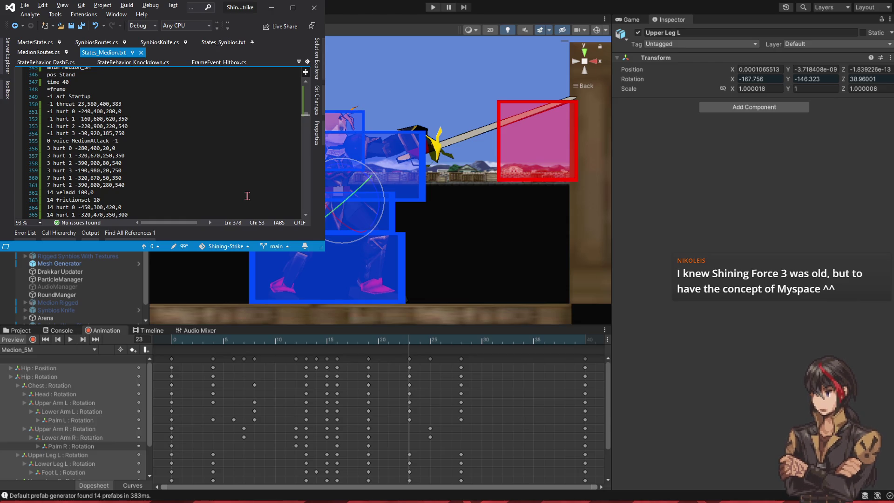
Change the final 8 on line 378 to 15
scroll(247, 196, down, 7)
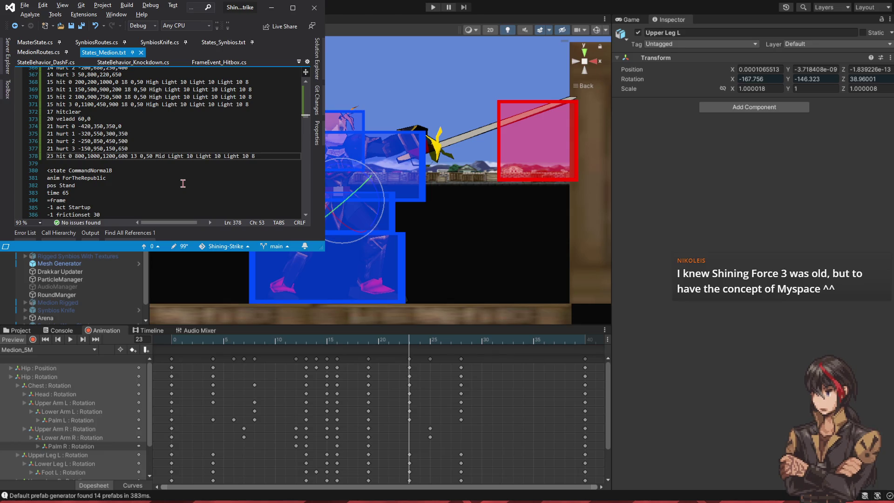
scroll(183, 182, up, 7)
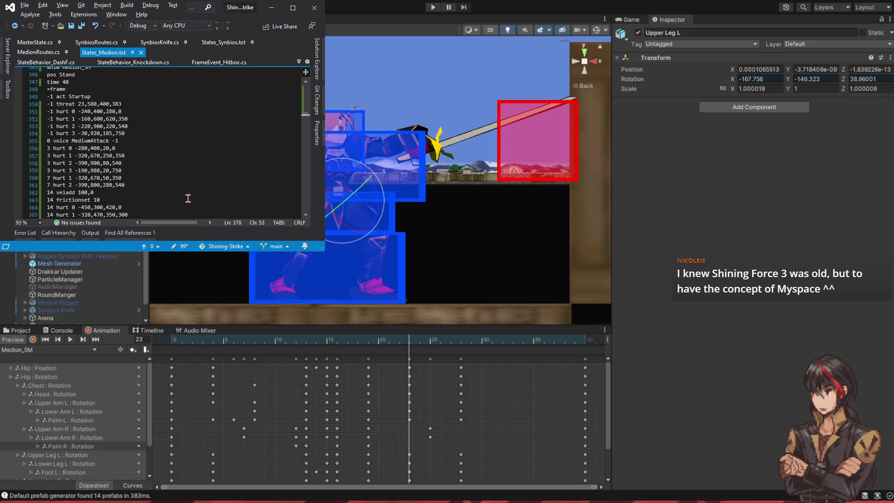
scroll(186, 198, down, 5)
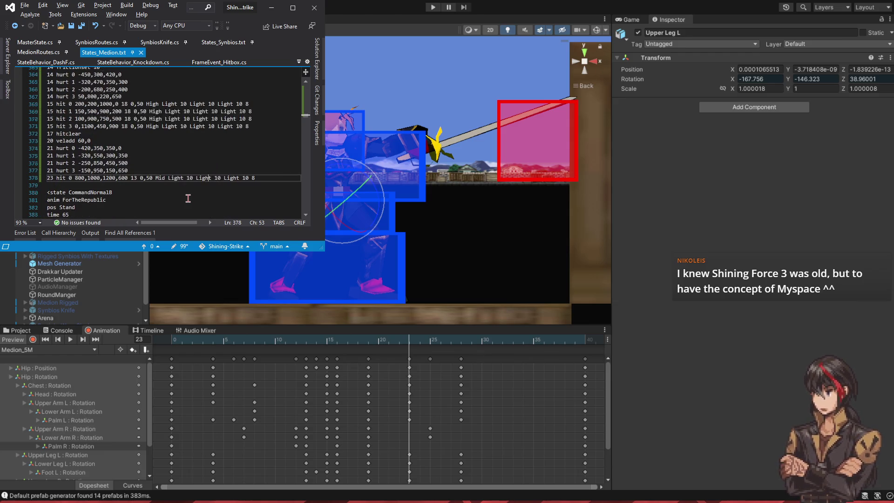
scroll(186, 200, up, 5)
scroll(186, 200, down, 6)
click(257, 178)
key(BackSpace)
text(15)
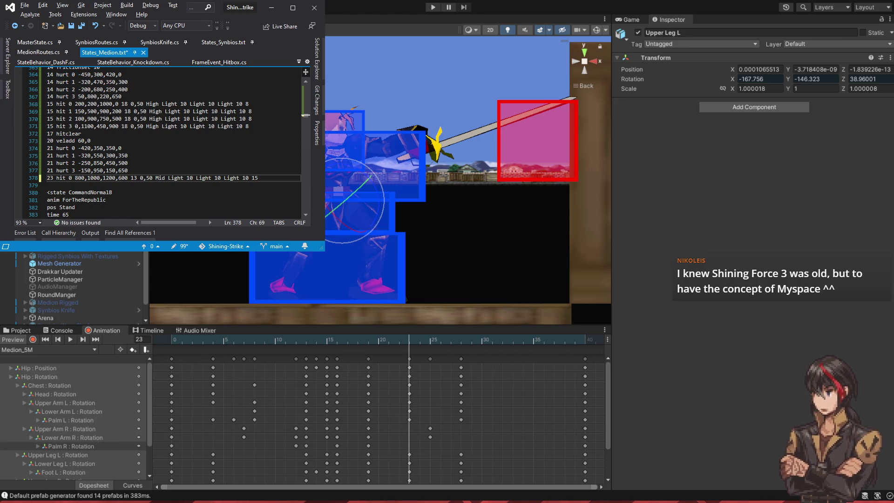
Change all three Light 10 values on line 378 to Light 18
scroll(187, 161, up, 8)
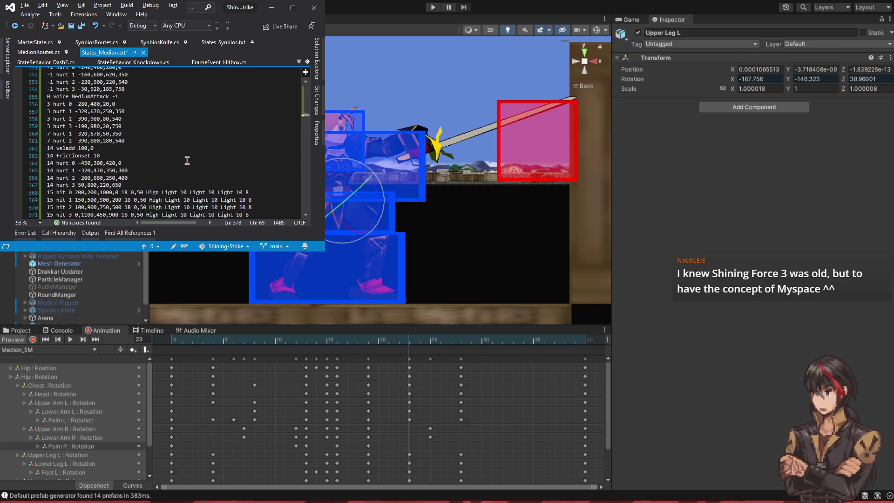
scroll(187, 160, down, 9)
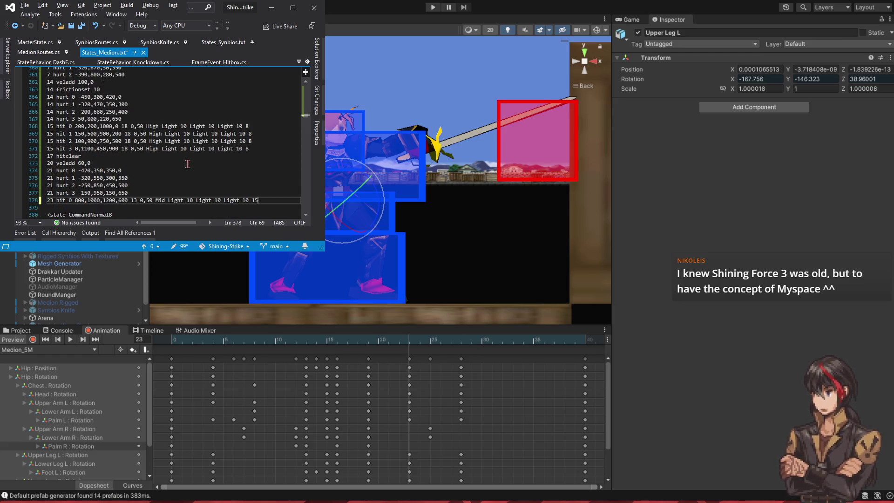
click(245, 156)
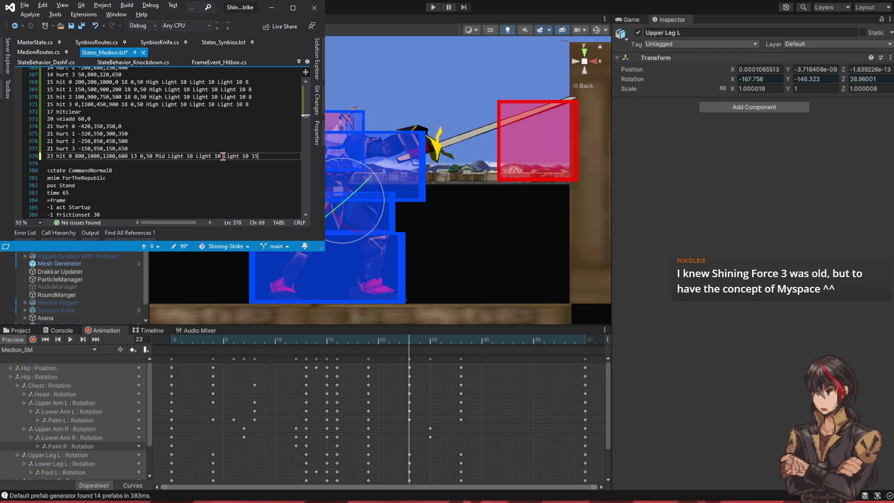
click(247, 156)
key(Delete)
text(8)
key(Left)
key(BackSpace)
text(8)
key(Left)
key(Left)
key(Delete)
text(8)
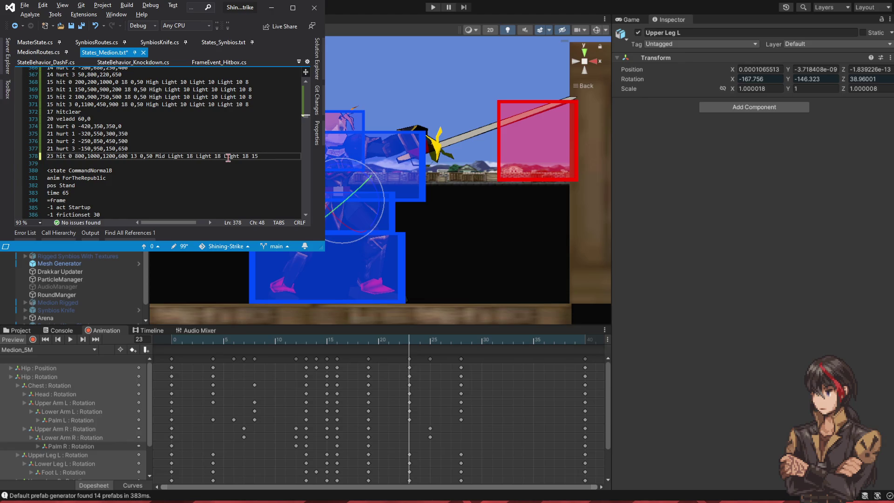
scroll(228, 158, up, 3)
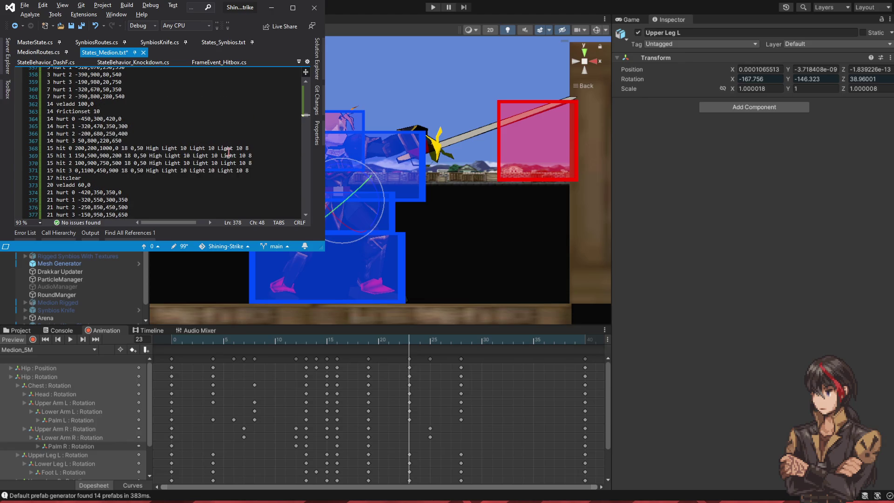
scroll(227, 147, down, 4)
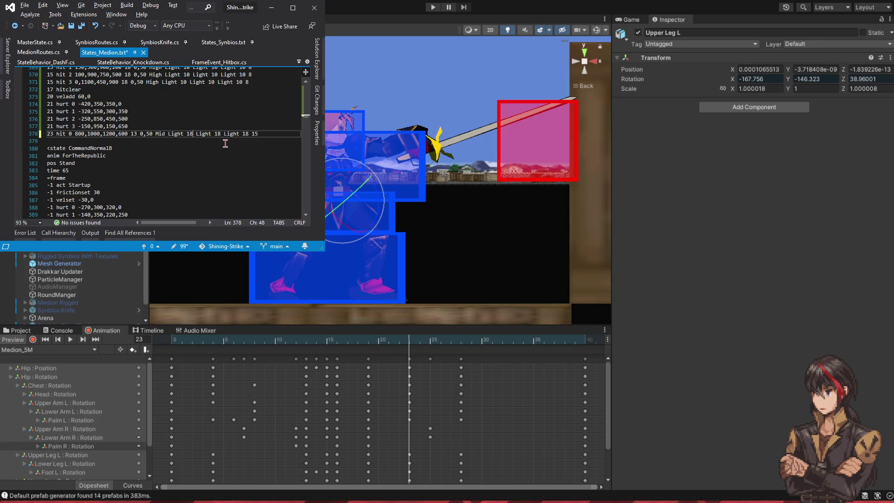
Search States_Synbios.txt for 'spin' to find the SpinningLaunch reaction
click(223, 42)
click(235, 108)
key(ctrl+f)
text(spin)
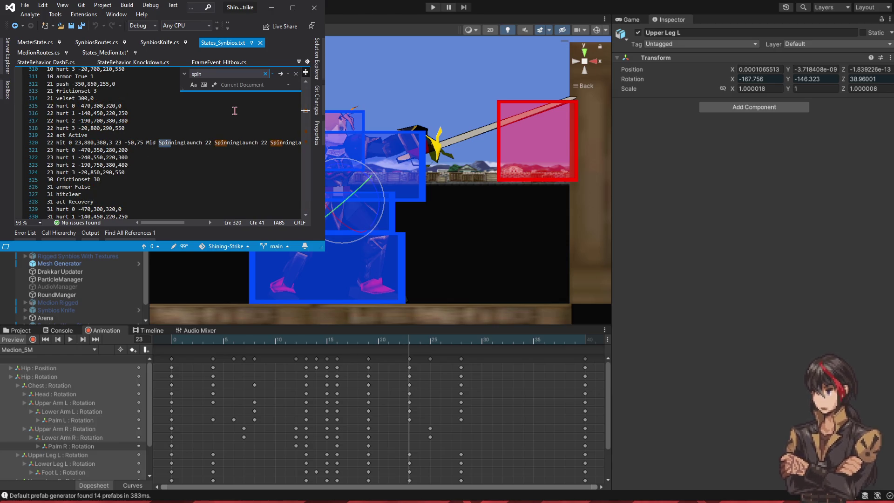
Replace the third Light on lines 368–371 of States_Medion.txt with SpinningLaunch
key(ctrl+Tab)
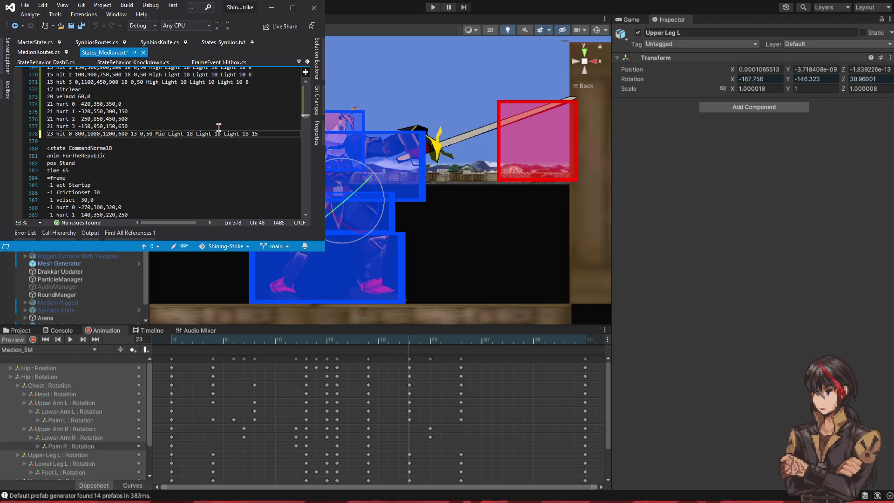
scroll(216, 126, up, 2)
double_click(228, 104)
text(SpinningLaunch 10 8)
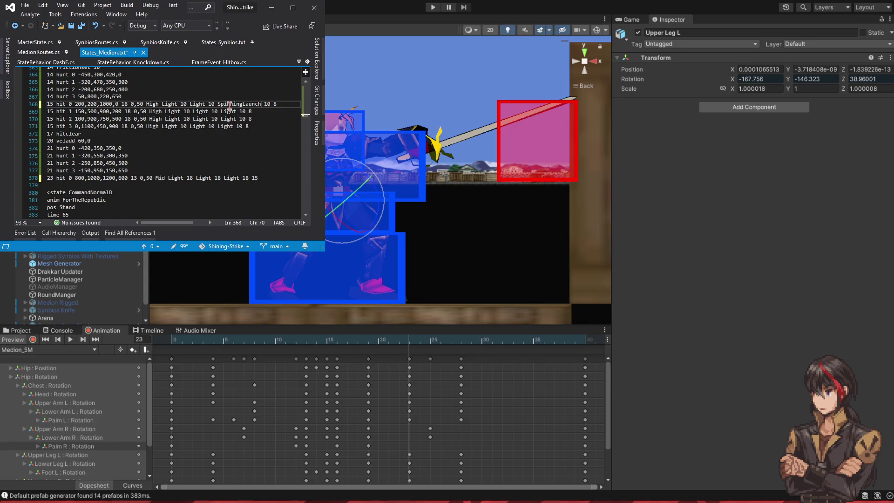
double_click(230, 105)
key(ctrl+c)
double_click(228, 111)
key(ctrl+v)
double_click(228, 119)
key(ctrl+v)
double_click(227, 127)
key(ctrl+v)
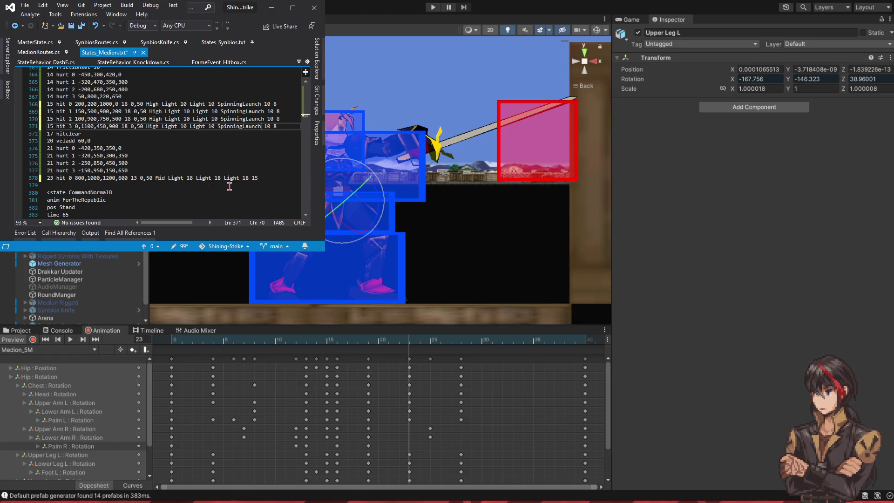
Change line 378's 0,50 pair to -40,85 and save States_Medion.txt
click(144, 178)
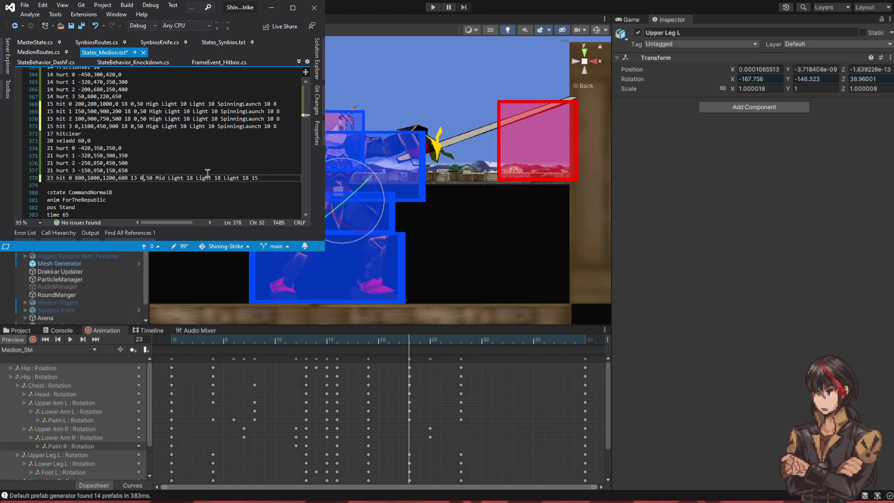
key(shift+Left)
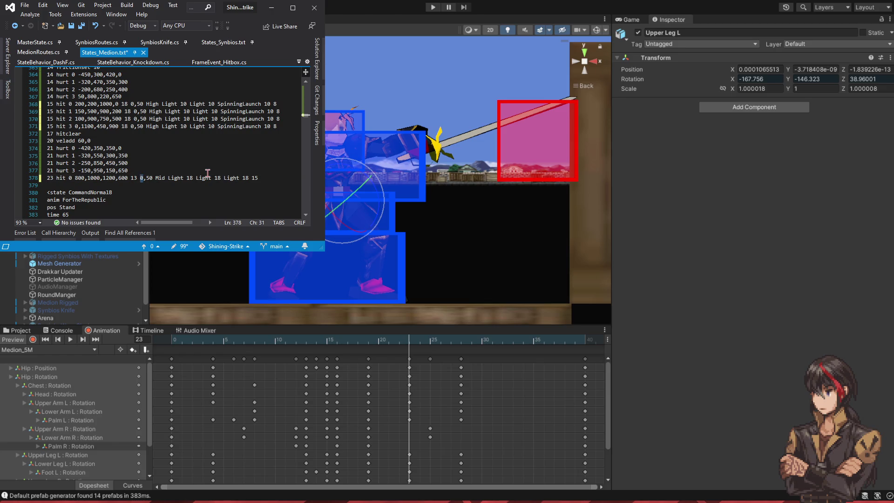
text(-4)
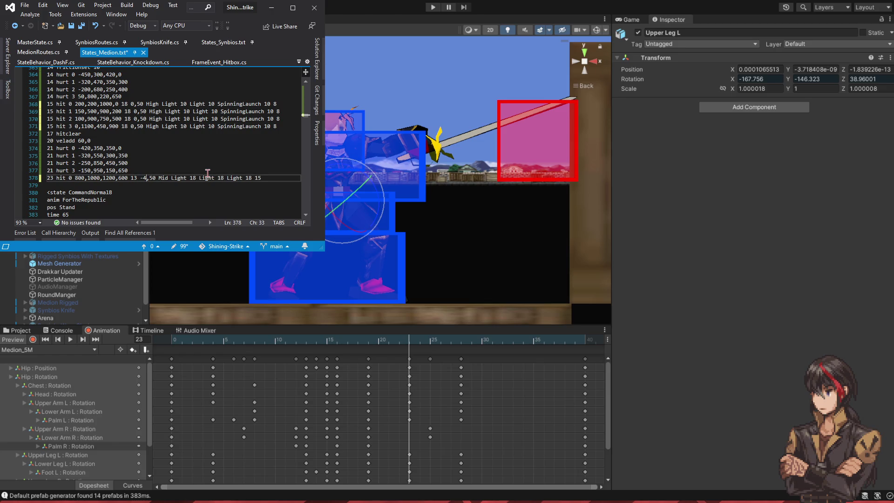
key(Left)
text(0)
key(Left)
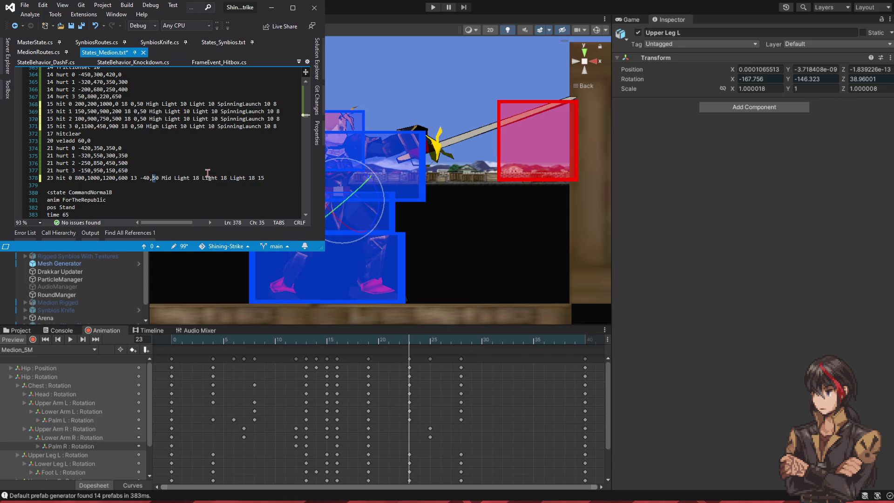
text(85)
key(ctrl+s)
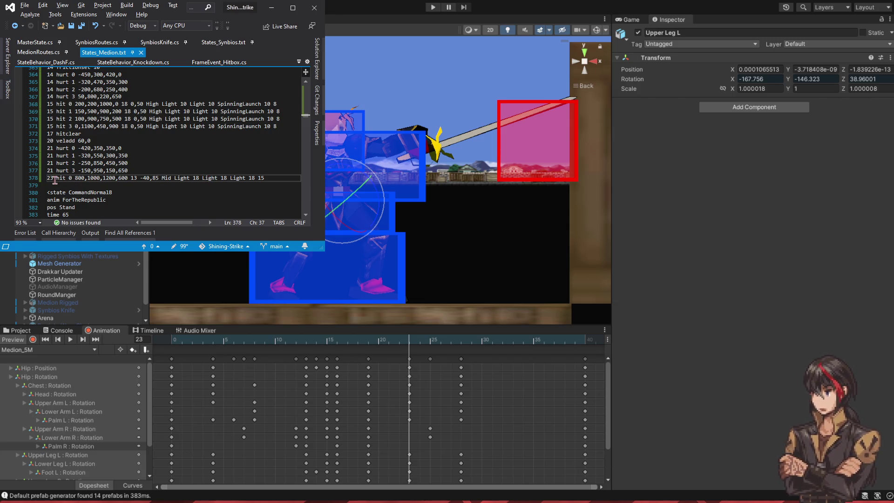
Duplicate the frame-23 hit line 378 as a new line 379
click(274, 182)
key(shift+Up)
key(ctrl+c)
key(Right)
key(ctrl+v)
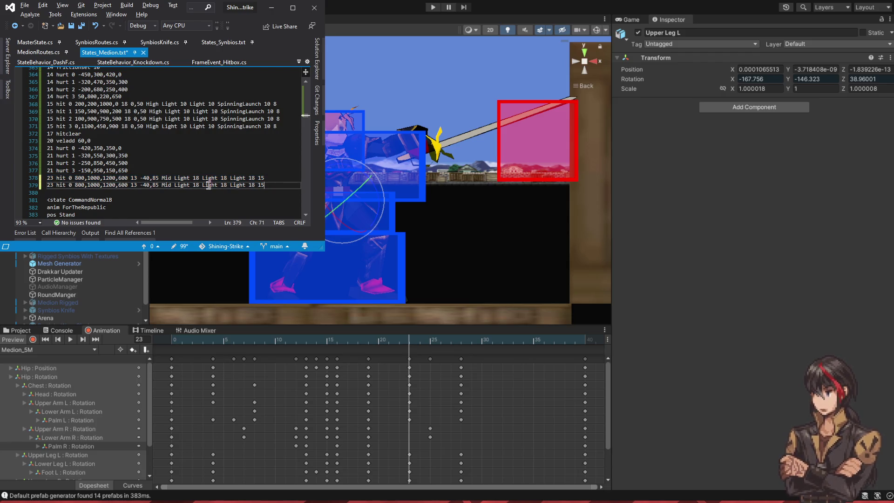
Renumber the copy as hit 1 and widen its box, saving to preview
double_click(70, 185)
text(1)
key(Right)
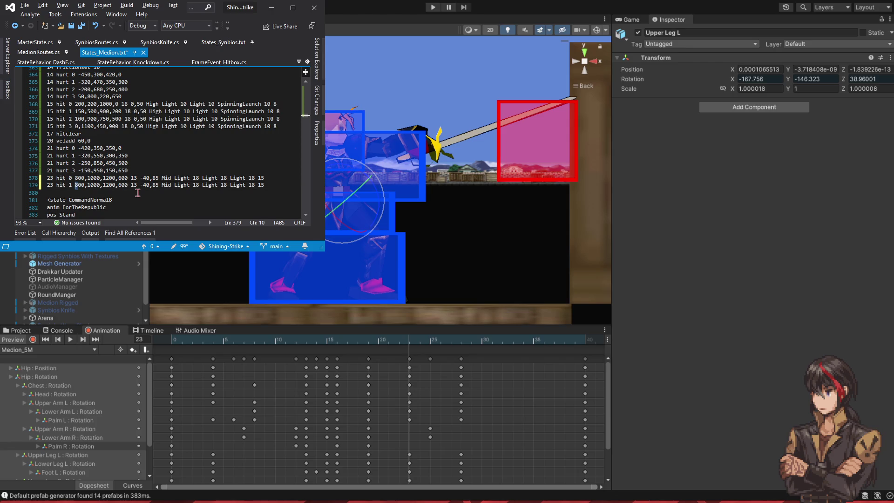
text(6)
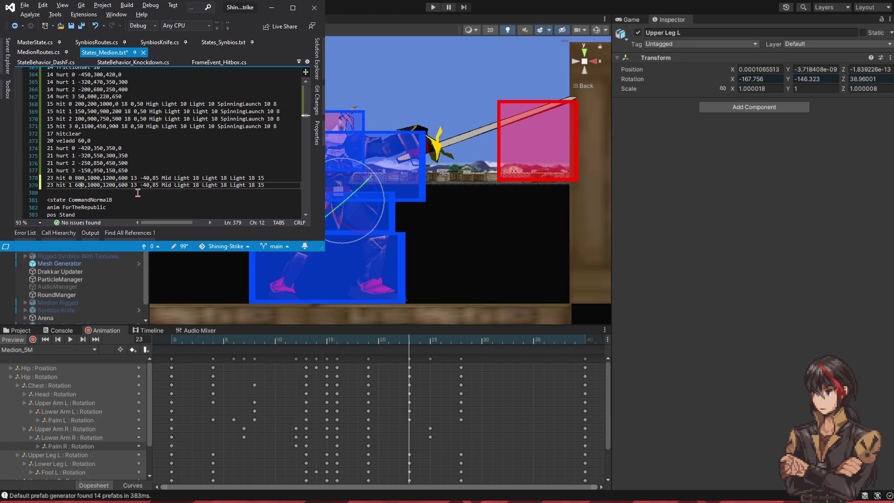
key(BackSpace)
key(BackSpace)
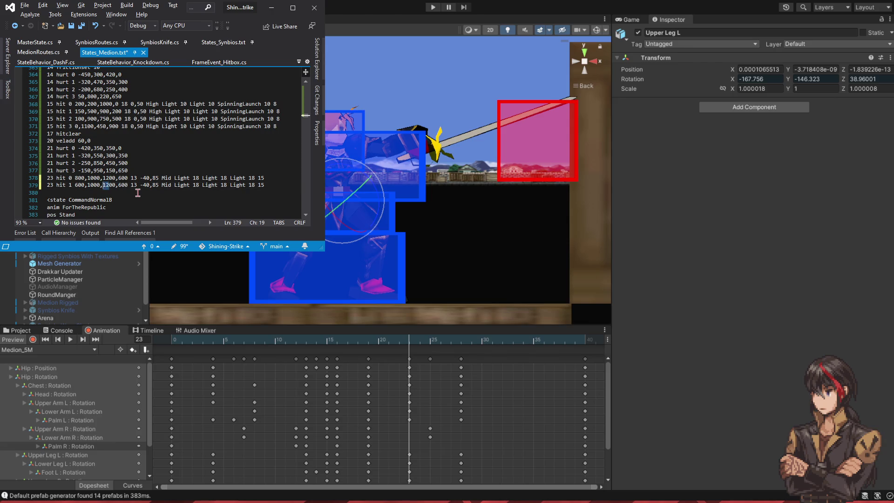
text(9)
key(ctrl+s)
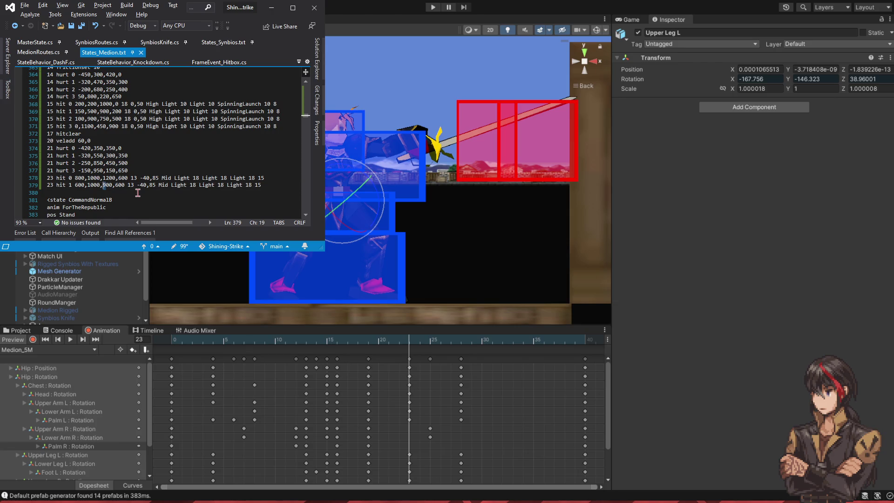
key(BackSpace)
text(10)
key(ctrl+s)
Adjust hit 1's values to 600,800,1000,200, saving after each change
key(Left)
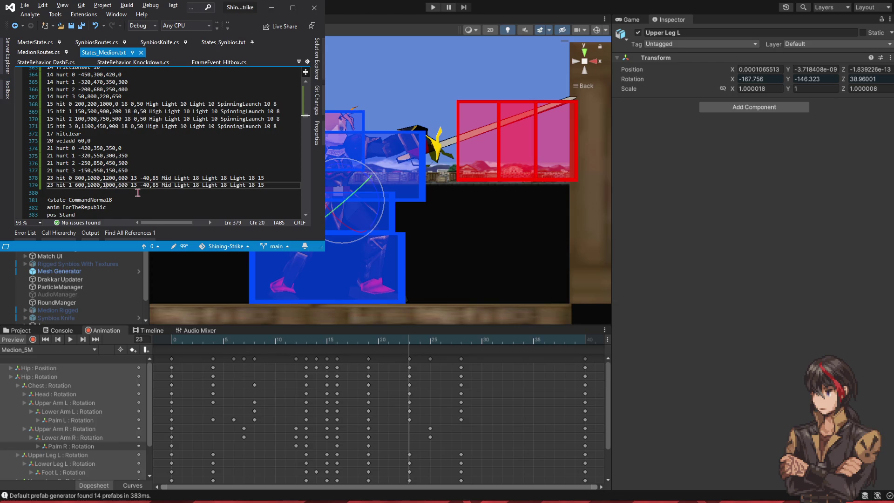
key(BackSpace)
key(BackSpace)
key(BackSpace)
text(8)
key(ctrl+s)
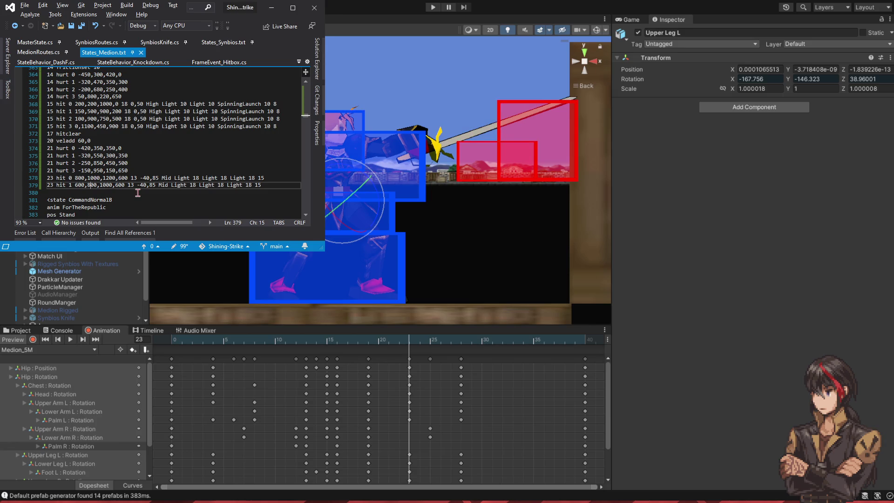
key(shift+Left)
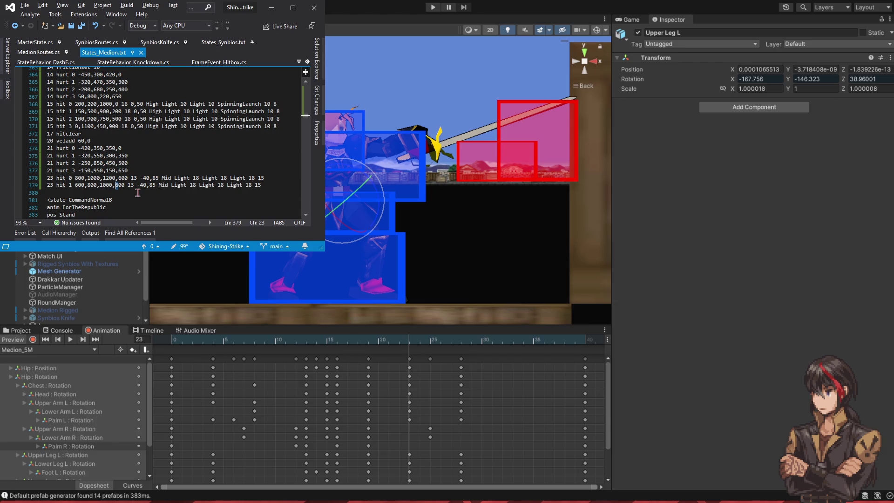
text(4)
key(ctrl+s)
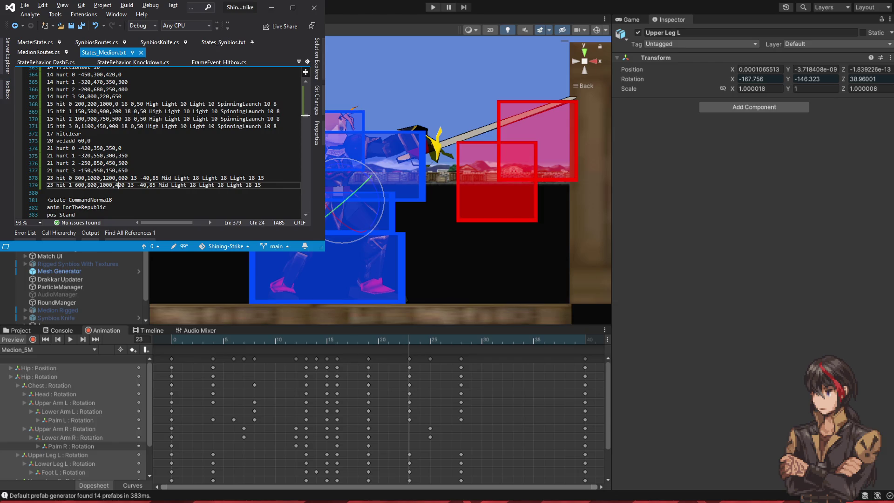
key(shift+Left)
text(2)
key(ctrl+s)
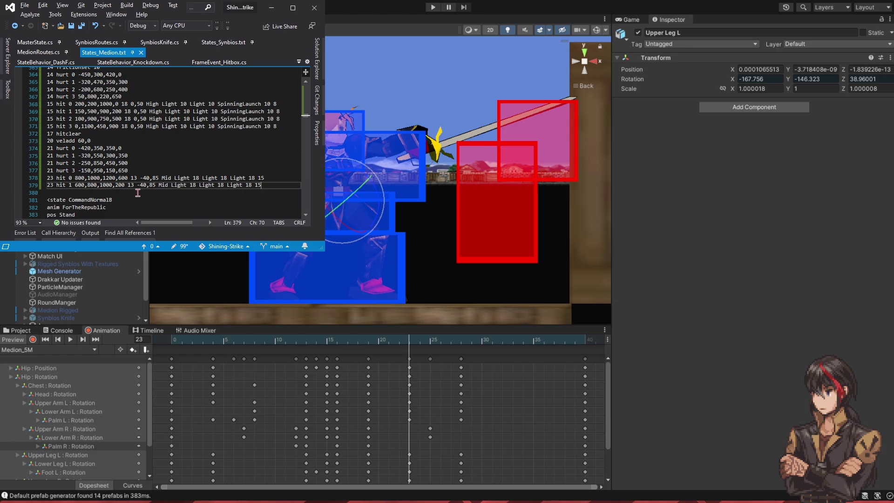
Duplicate the hit 1 line below itself and renumber the copy as hit 2
key(shift+Up)
key(ctrl+c)
key(Right)
key(ctrl+v)
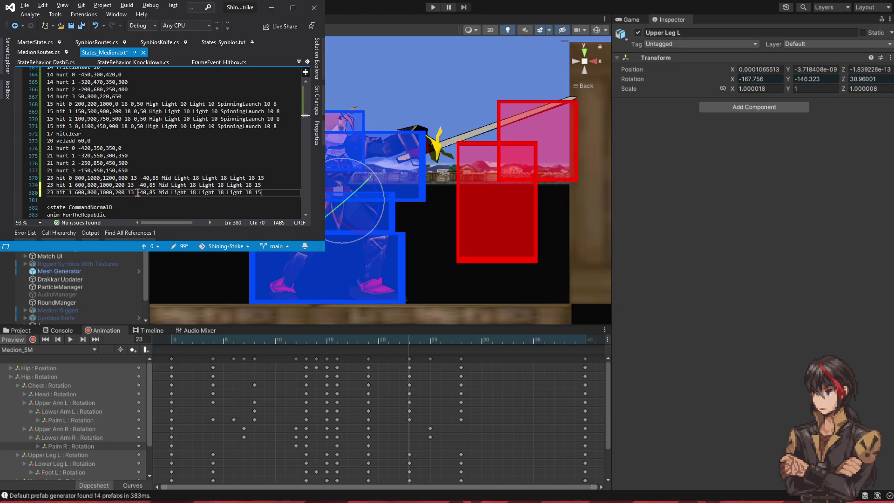
key(Home)
key(Right)
key(Delete)
text(2)
key(Right)
Set hit 2's values to 200,700,800,0, save, and advance to frame 24
key(Left)
text(2)
key(shift+Left)
text(7)
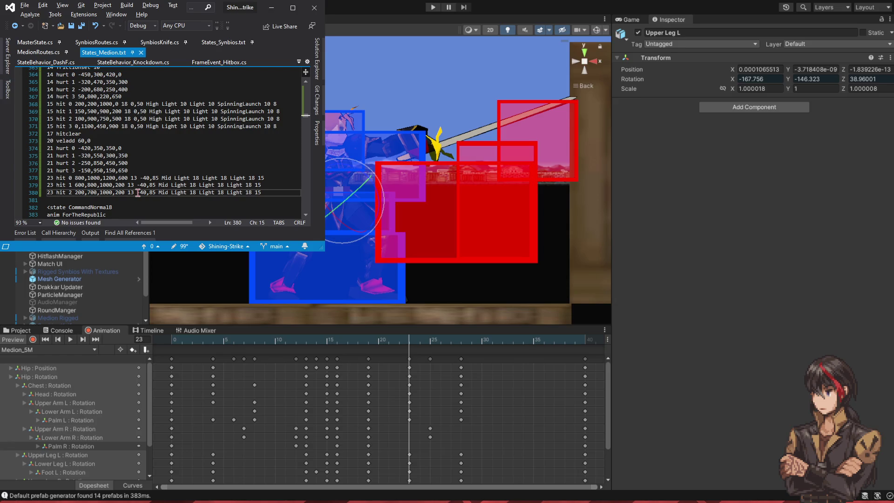
key(BackSpace)
key(BackSpace)
text(8)
key(BackSpace)
key(BackSpace)
key(ctrl+s)
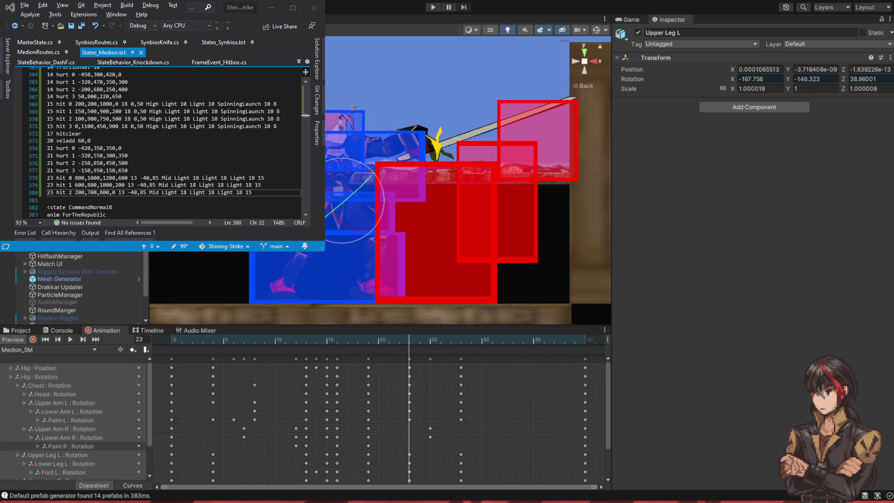
mouse_move(408, 345)
mouse_down()
mouse_move(431, 345)
mouse_move(370, 345)
mouse_move(439, 347)
mouse_up()
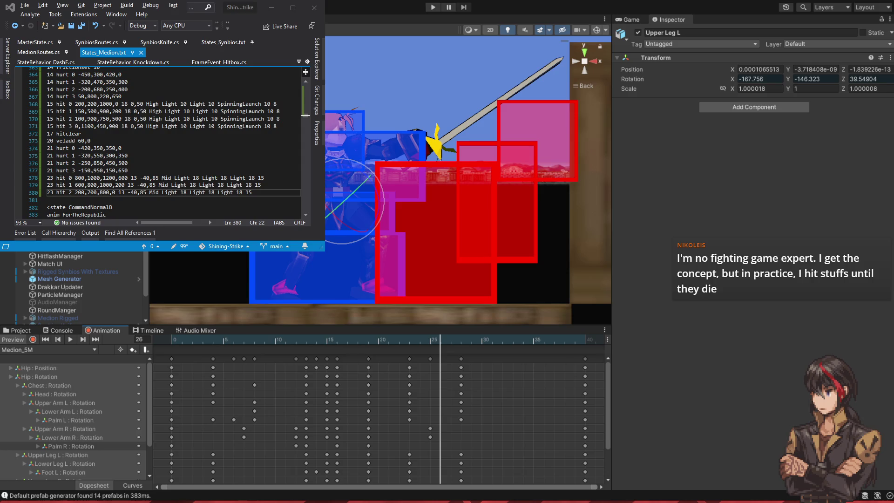
Add a '26 hitclear' line after line 380, save, and scrub back to frame 24
click(252, 192)
key(Return)
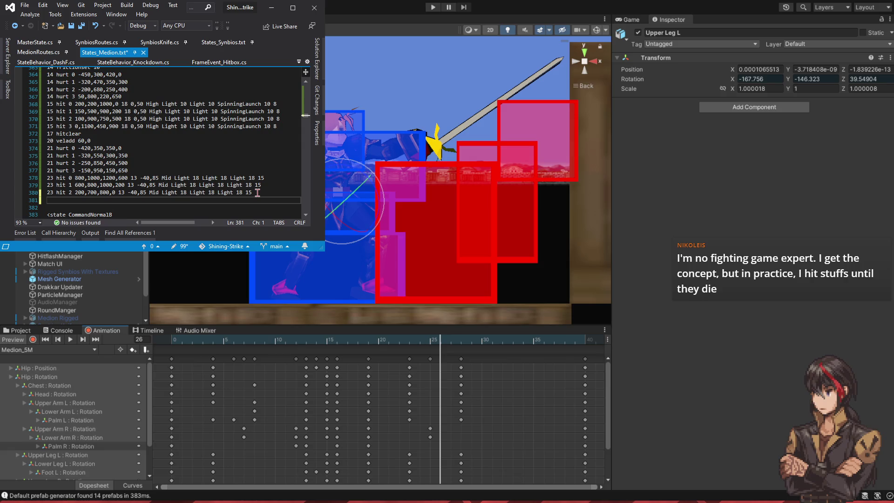
text(clear)
key(ctrl+s)
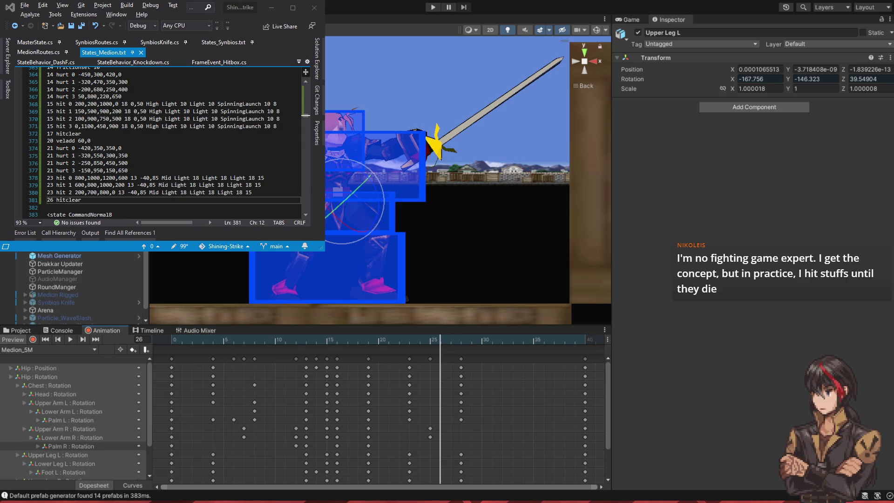
mouse_move(439, 348)
mouse_down()
mouse_move(409, 349)
mouse_move(451, 349)
mouse_move(420, 349)
mouse_move(440, 349)
mouse_up()
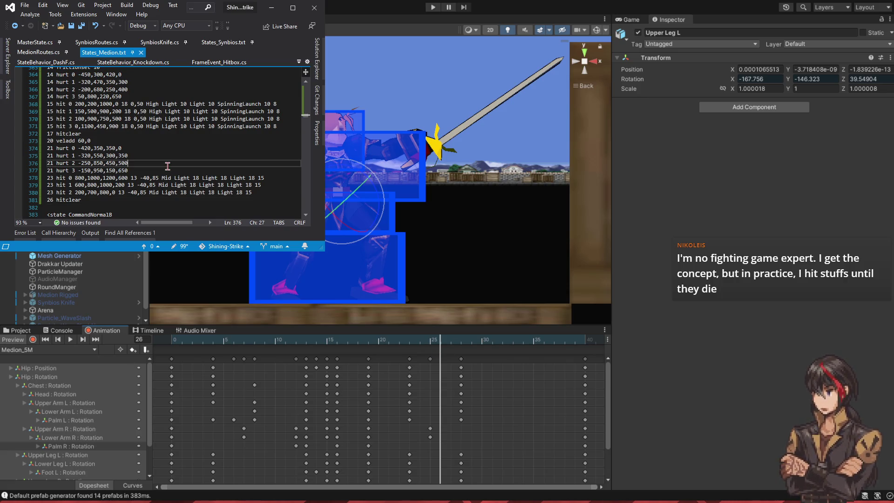
Copy the frame-21 hurt 2 line and paste it just before the hitclear
drag(169, 164, 169, 158)
key(ctrl+c)
click(114, 199)
key(ctrl+v)
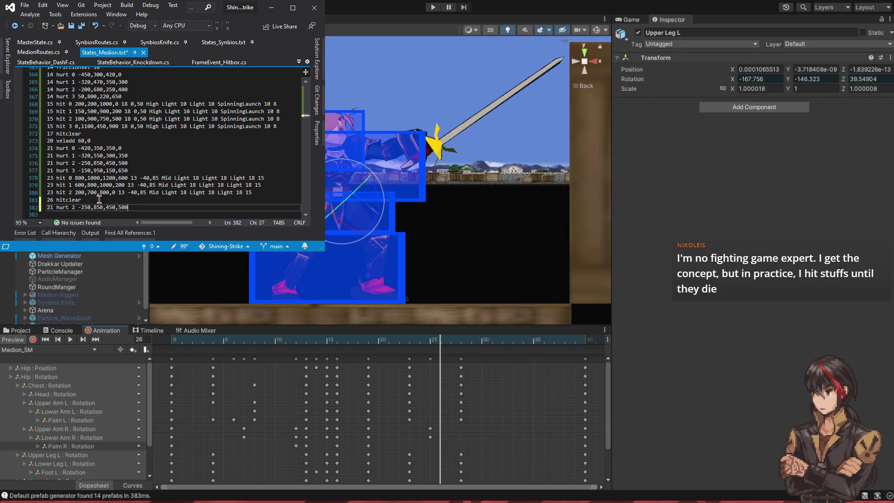
key(shift+Up)
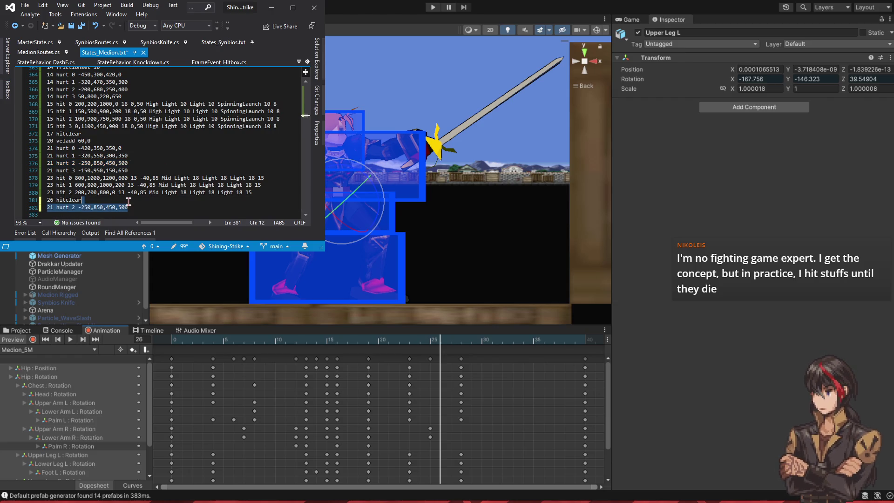
key(Delete)
click(273, 191)
key(Return)
key(ctrl+v)
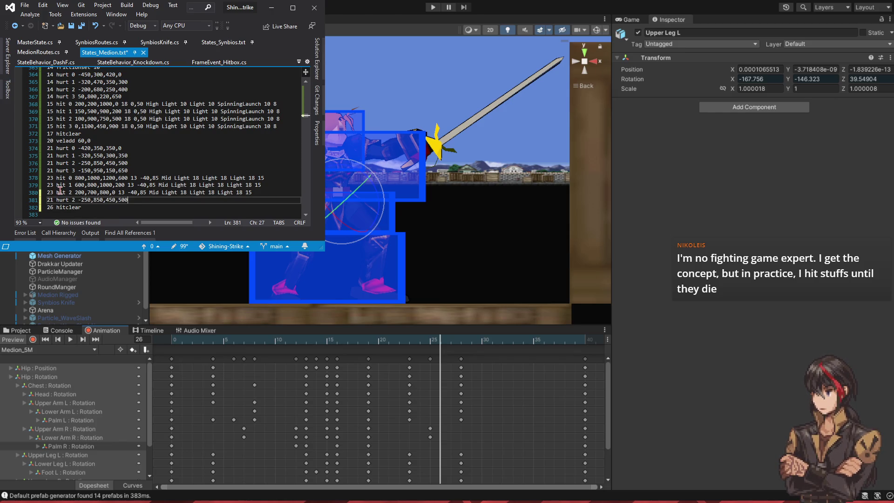
Change the copied hurt line's frame from 21 to 24 and check frame 24
click(56, 193)
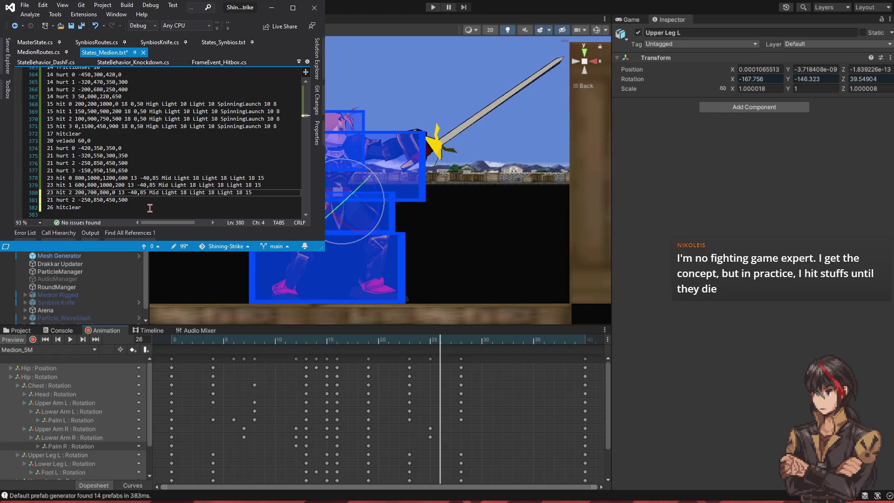
key(Down)
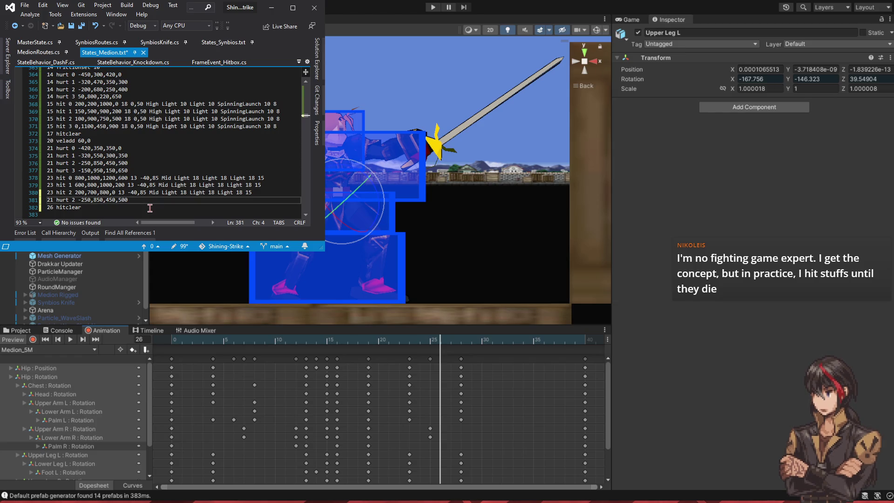
key(Left)
key(Delete)
text(4)
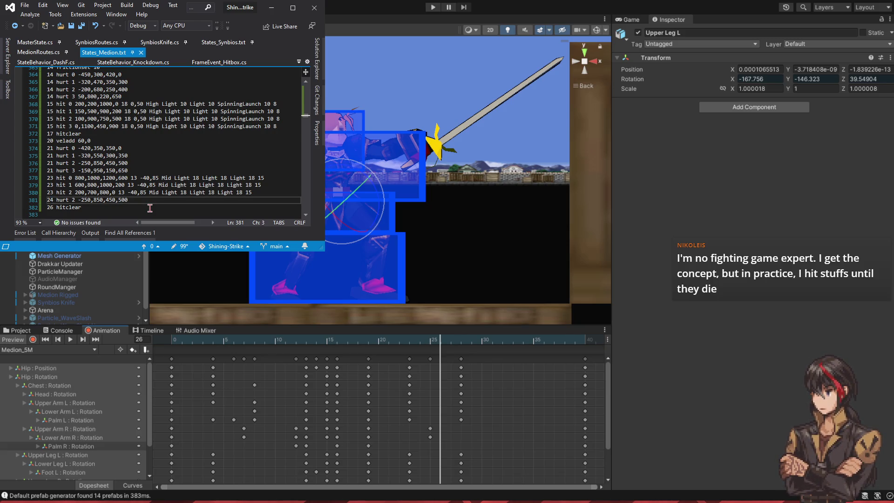
mouse_move(438, 343)
mouse_down()
mouse_move(420, 345)
mouse_move(441, 347)
mouse_up()
Change the hurtbox x offset from -250 to -380 and save
click(87, 200)
key(BackSpace)
text(3)
key(ctrl+s)
key(Delete)
text(8)
key(ctrl+s)
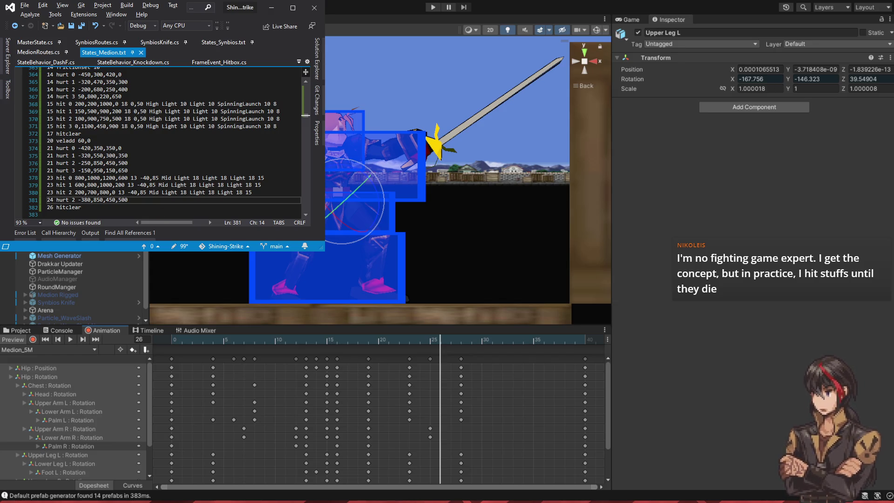
click(432, 344)
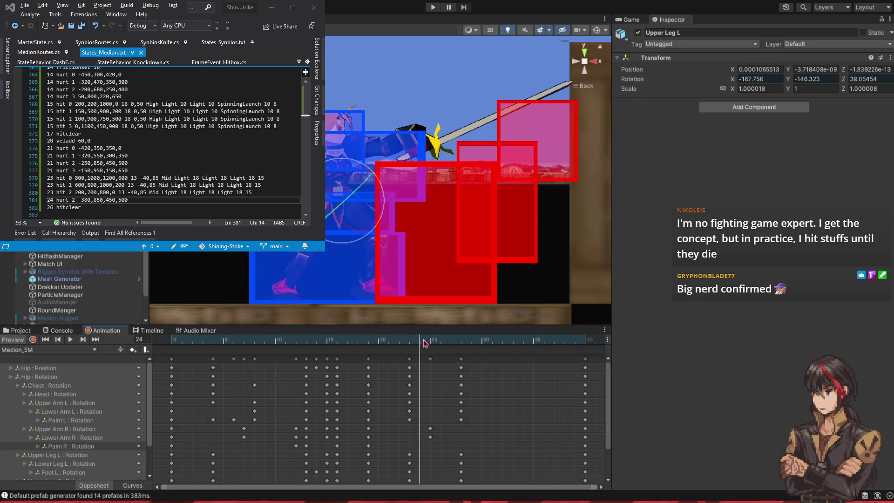
Deactivate Hitbox Canvas and medion, switch the scene to perspective, and open the Project browser
mouse_move(432, 344)
mouse_down()
mouse_move(576, 352)
mouse_move(227, 352)
mouse_move(579, 364)
mouse_move(170, 370)
mouse_move(461, 368)
mouse_move(174, 375)
mouse_move(114, 385)
mouse_up()
mouse_move(266, 363)
mouse_down()
mouse_move(387, 359)
mouse_move(186, 354)
mouse_move(388, 345)
mouse_up()
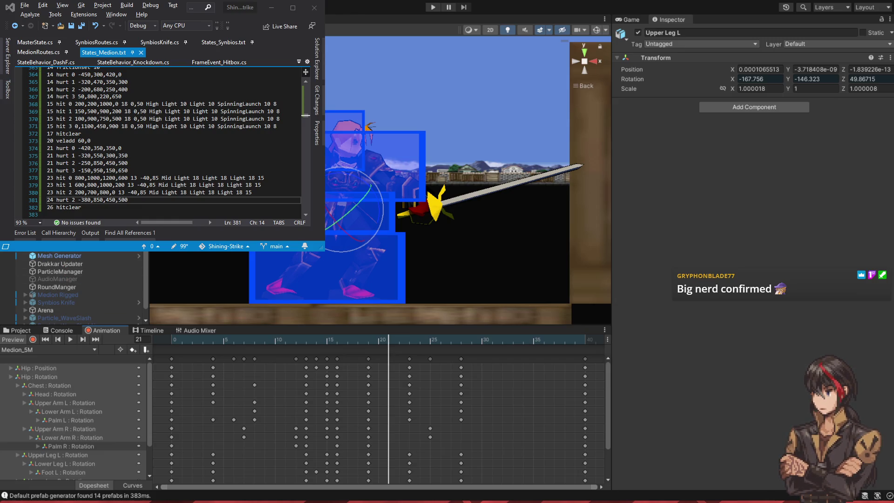
click(335, 275)
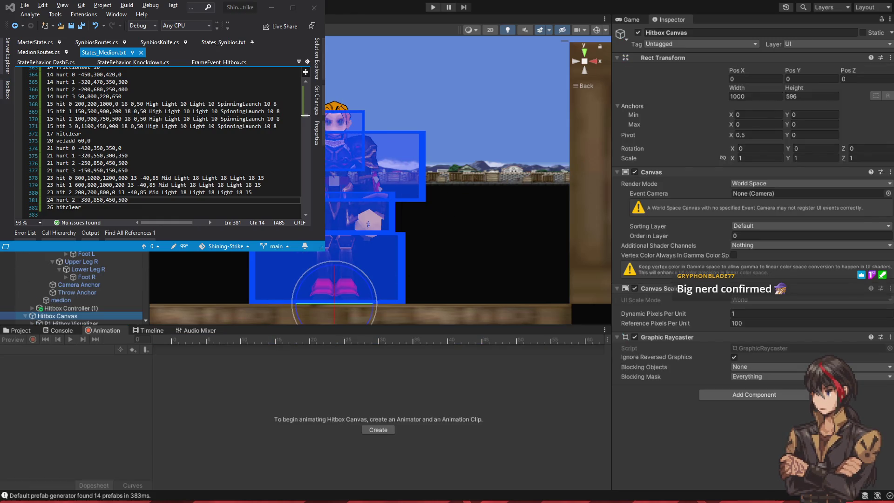
ctrl+click(368, 224)
key(alt+shift+a)
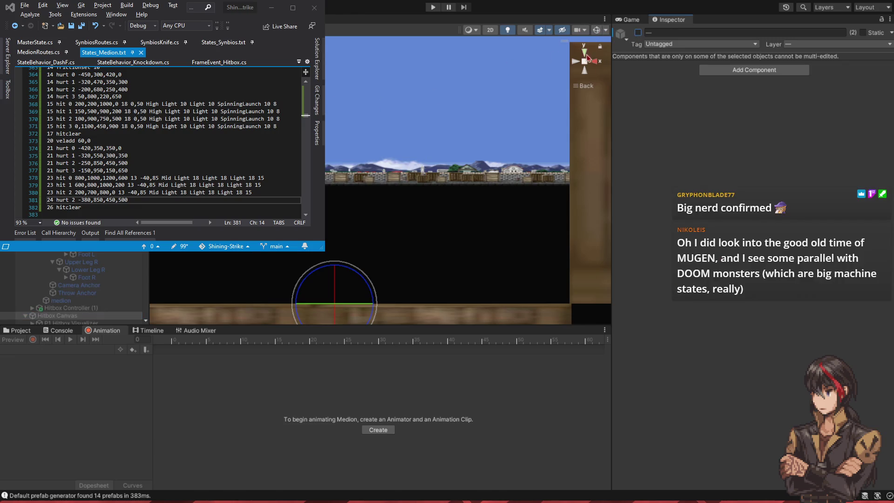
click(584, 61)
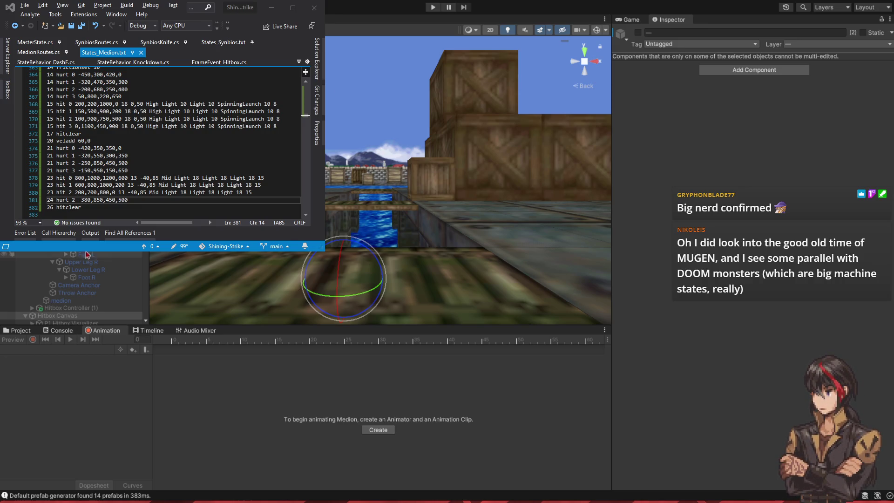
click(19, 331)
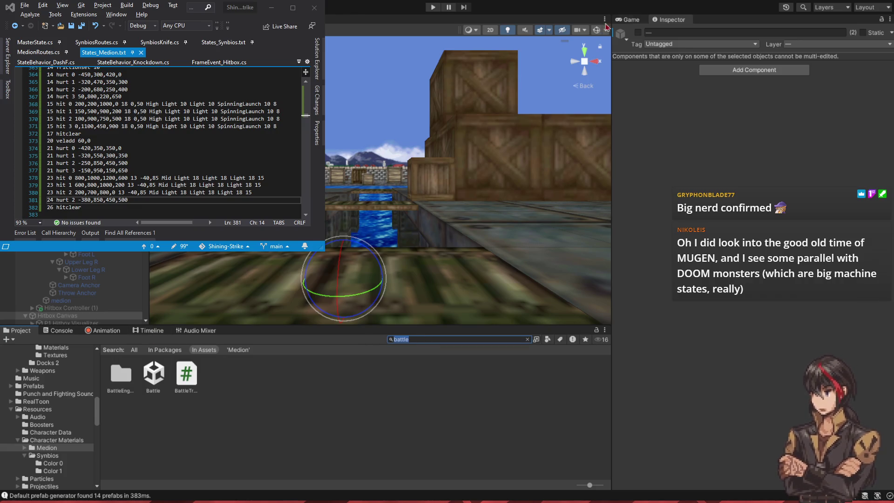
Show the Game view alongside the Inspector, then maximize Visual Studio
click(630, 19)
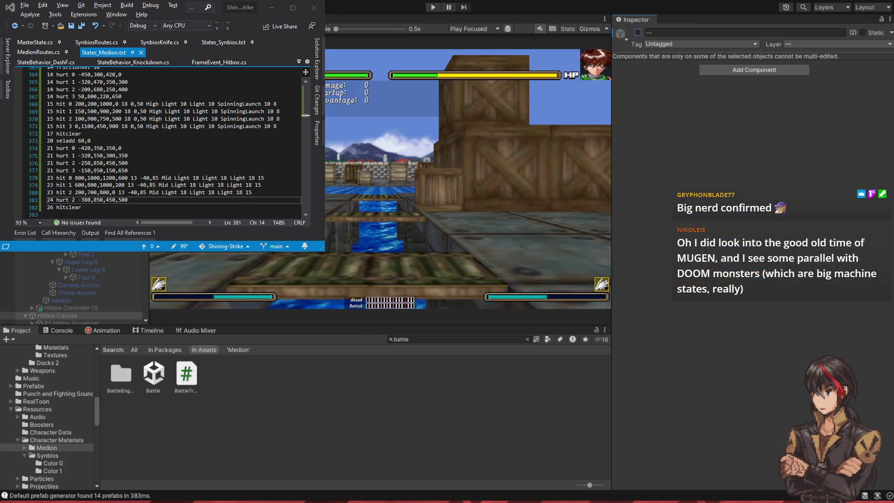
click(405, 340)
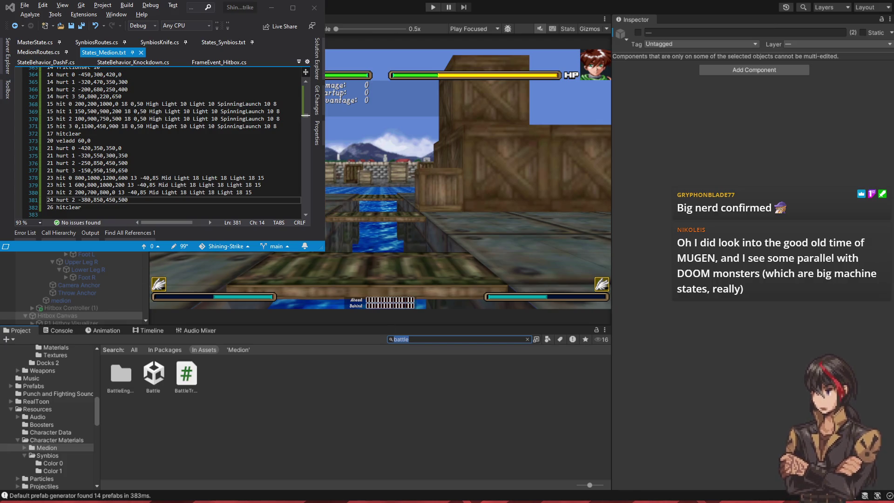
click(208, 20)
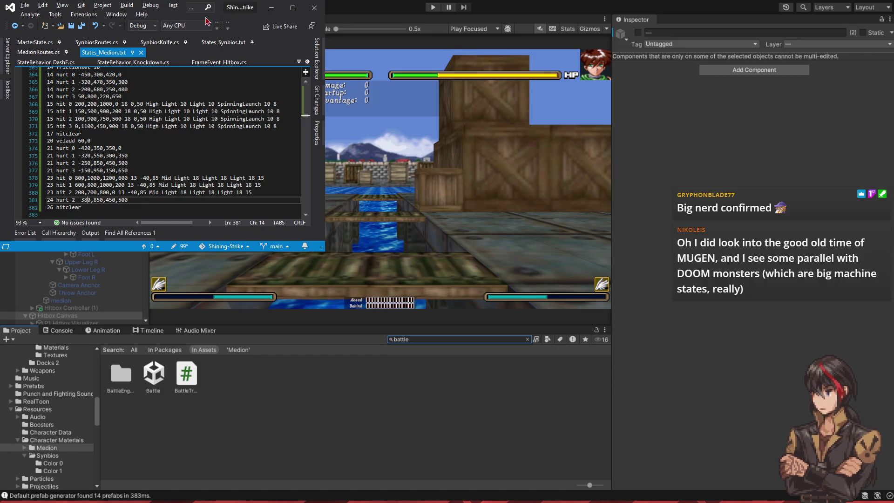
double_click(208, 20)
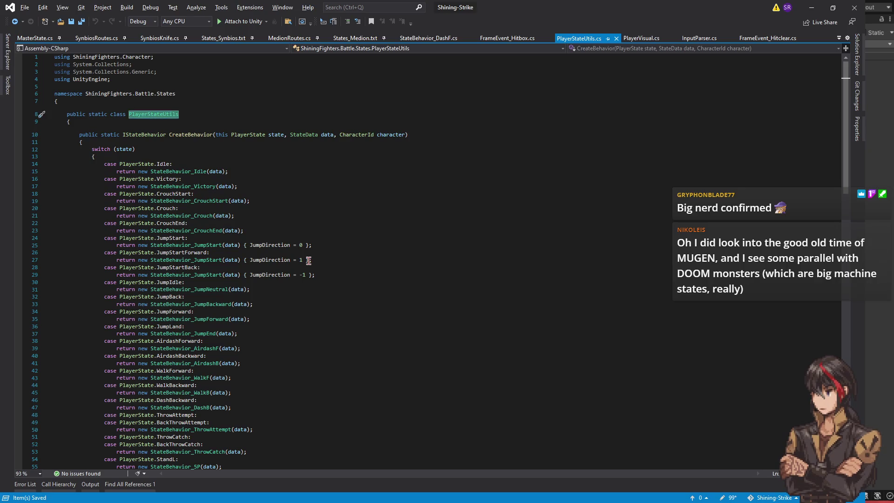
Go to MedionRoutes' CreateBehavior definition and append ', out bool found' to its signature
scroll(182, 186, down, 20)
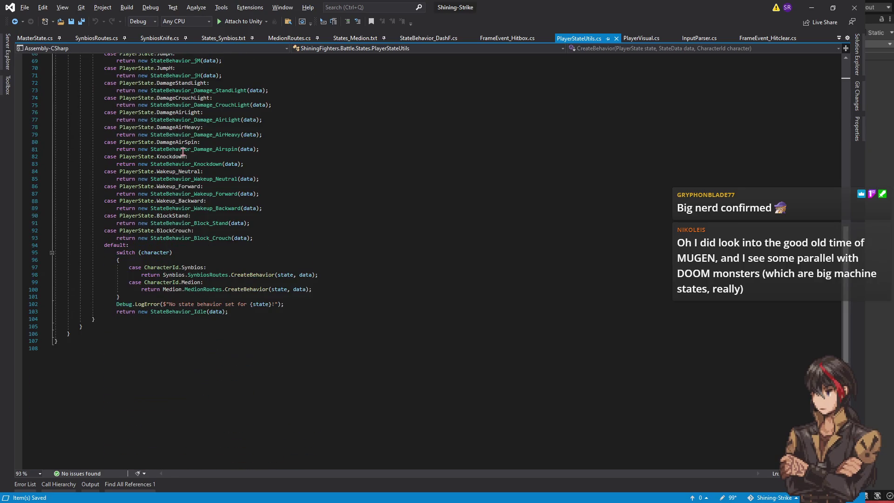
click(242, 290)
key(F12)
scroll(218, 257, down, 7)
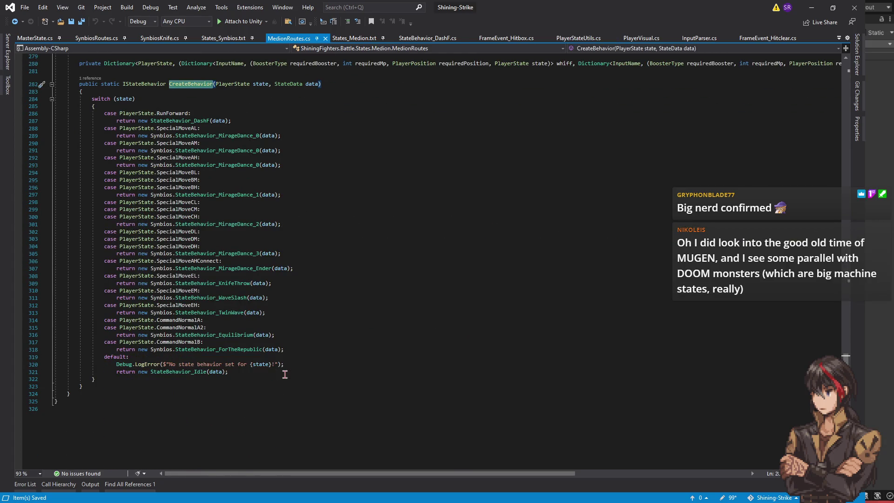
scroll(285, 368, up, 4)
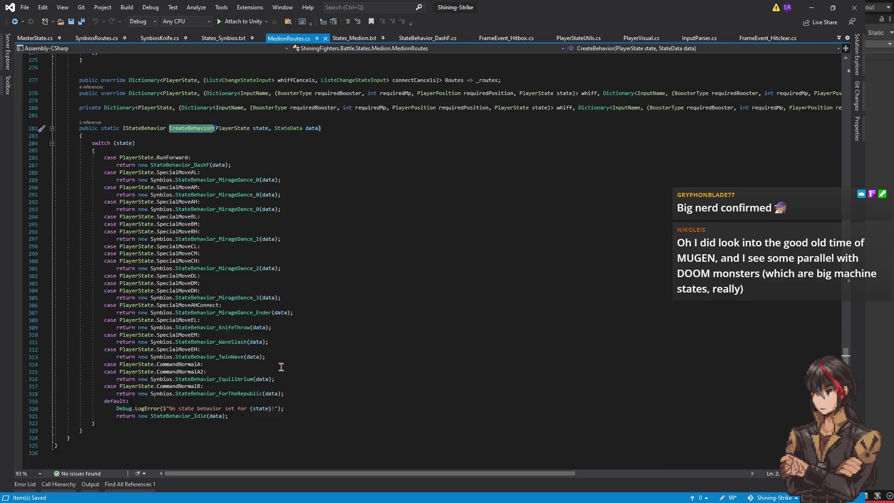
click(320, 173)
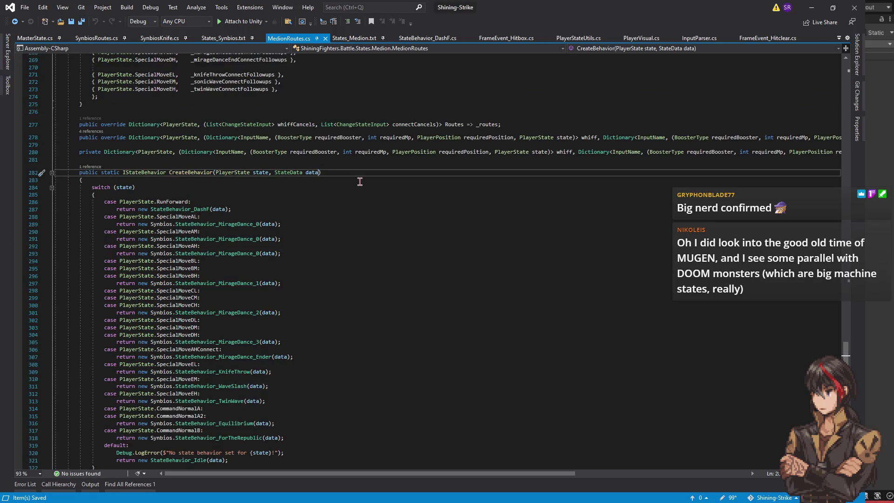
text(, out)
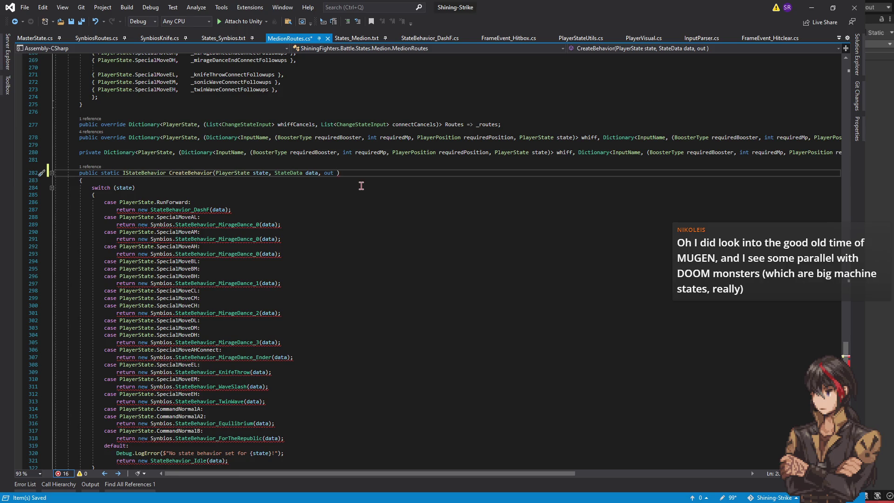
text( bool )
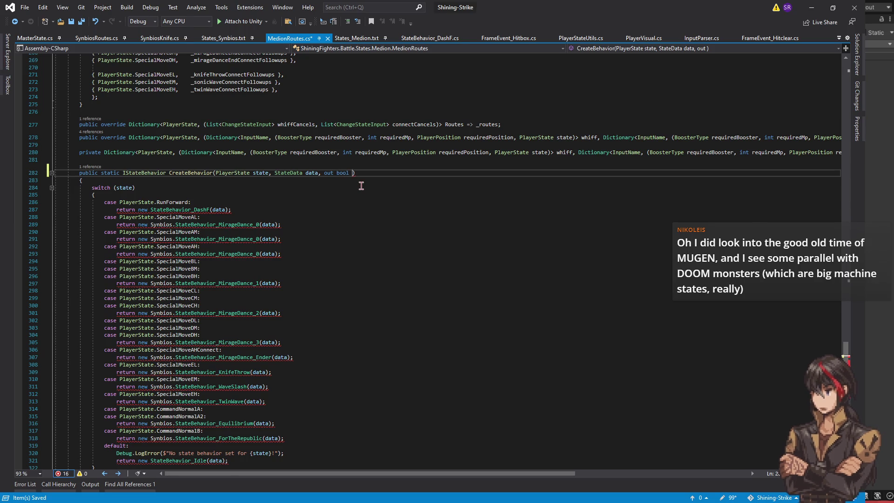
text(found)
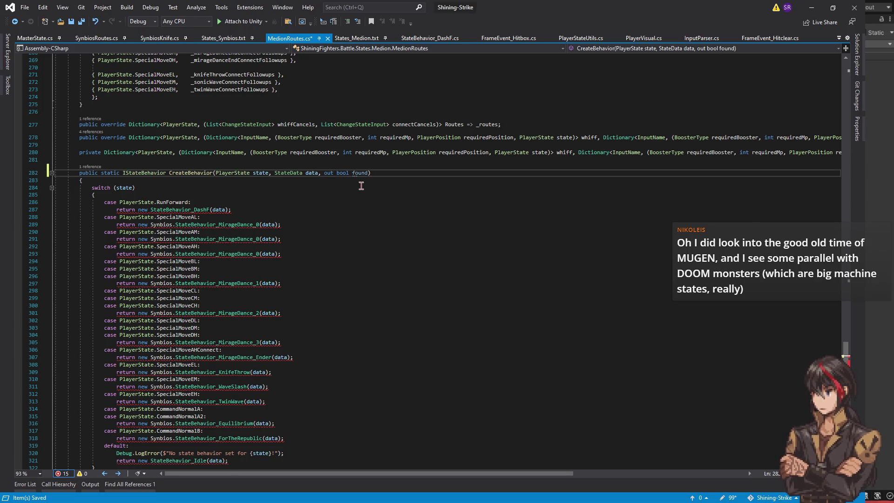
Add 'found = false;' after the default-case error log and 'found = true;' at the method top, then save
scroll(361, 186, down, 4)
click(304, 342)
key(Return)
text(found = fa)
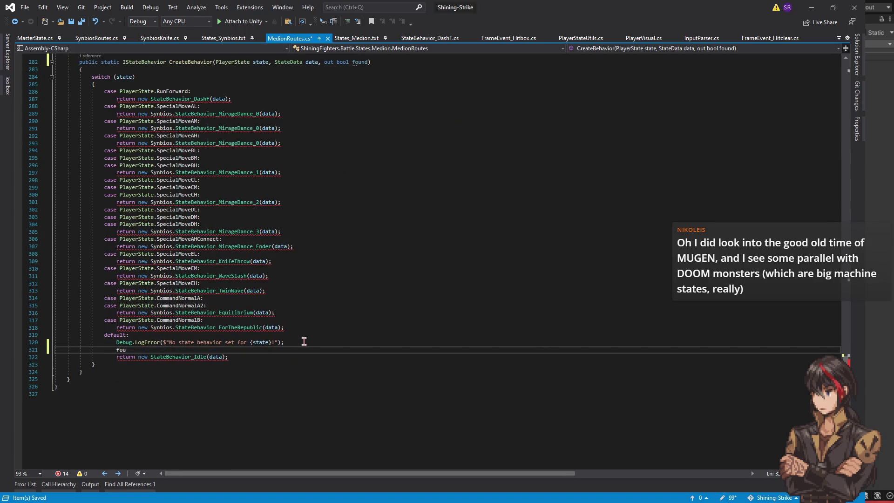
text(lse;)
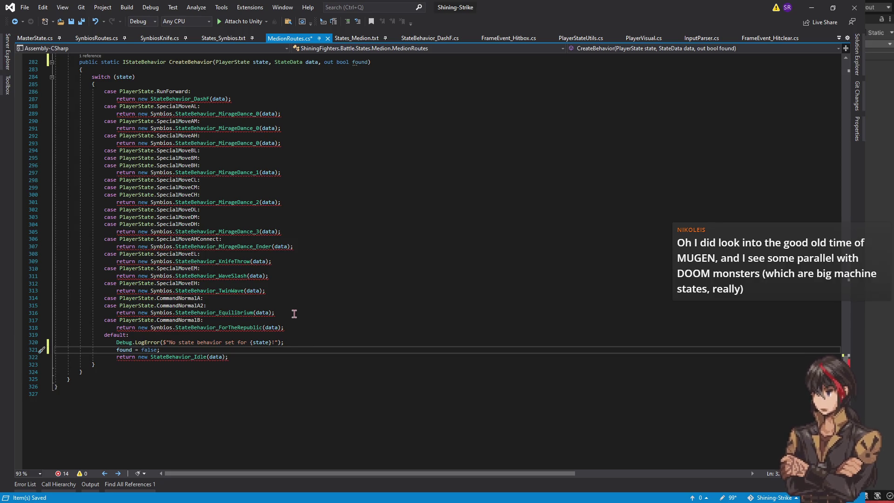
scroll(146, 156, up, 4)
click(146, 156)
key(Return)
text(found = t)
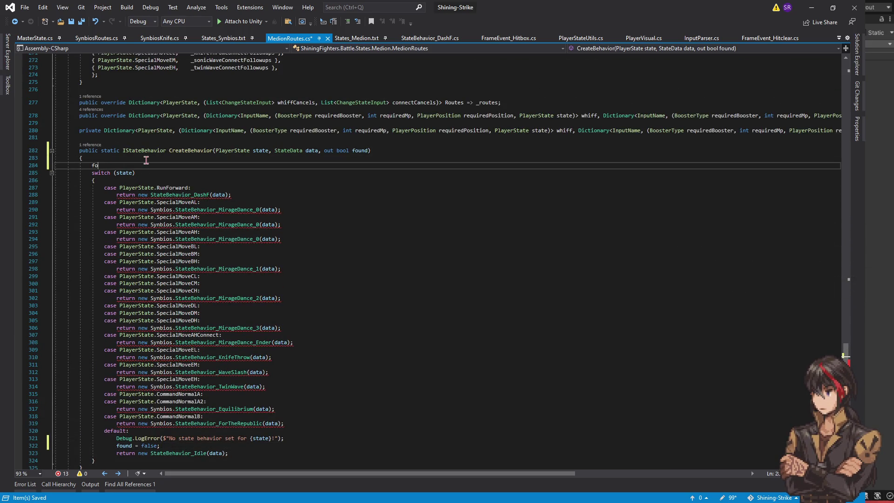
text(rue;)
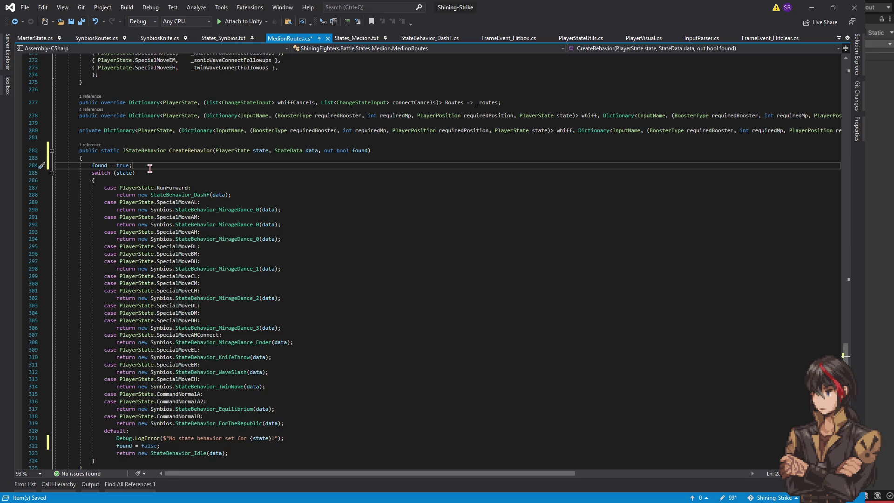
key(ctrl+s)
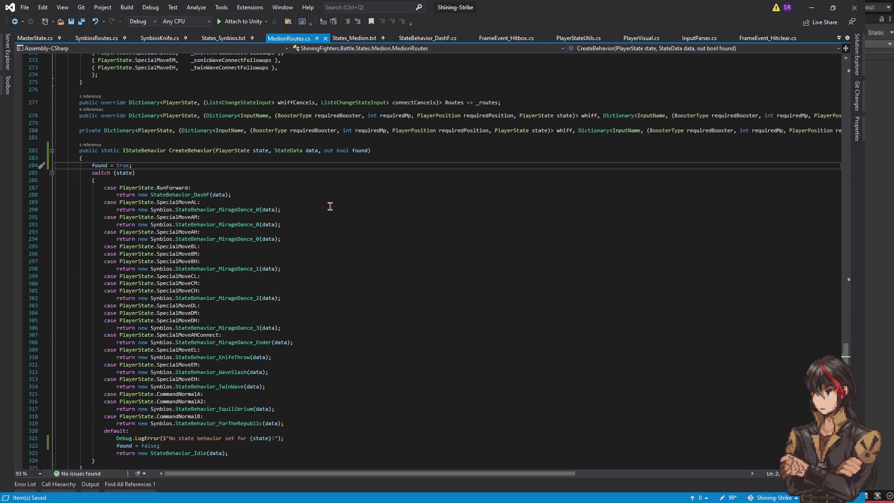
scroll(333, 191, up, 20)
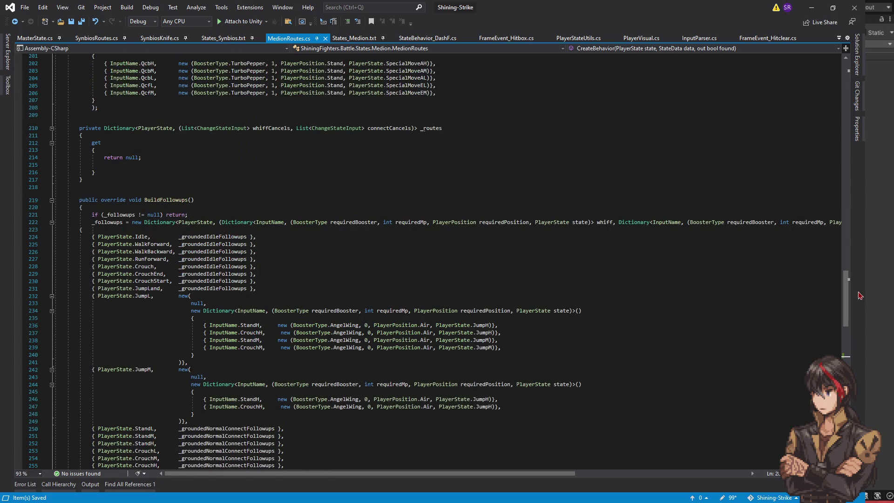
drag(847, 299, 847, 70)
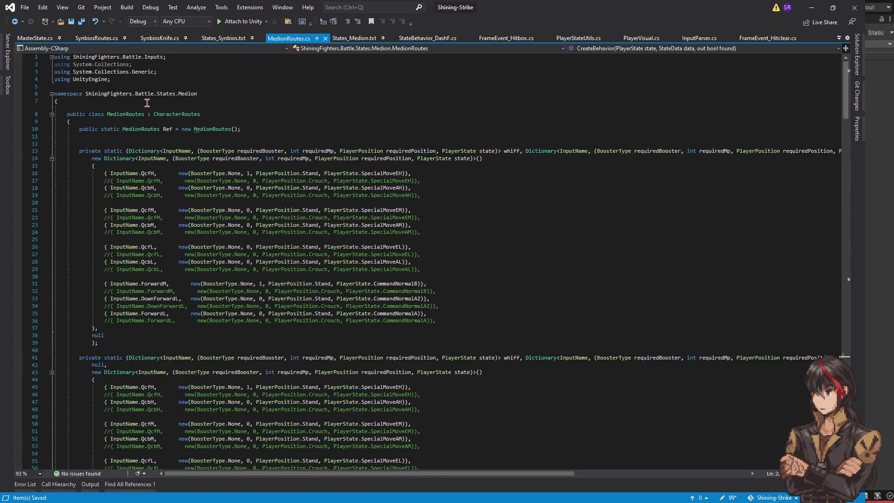
Inspect the CharacterRoutes base class definition, then return to the edited MedionRoutes.cs code
click(159, 114)
key(F12)
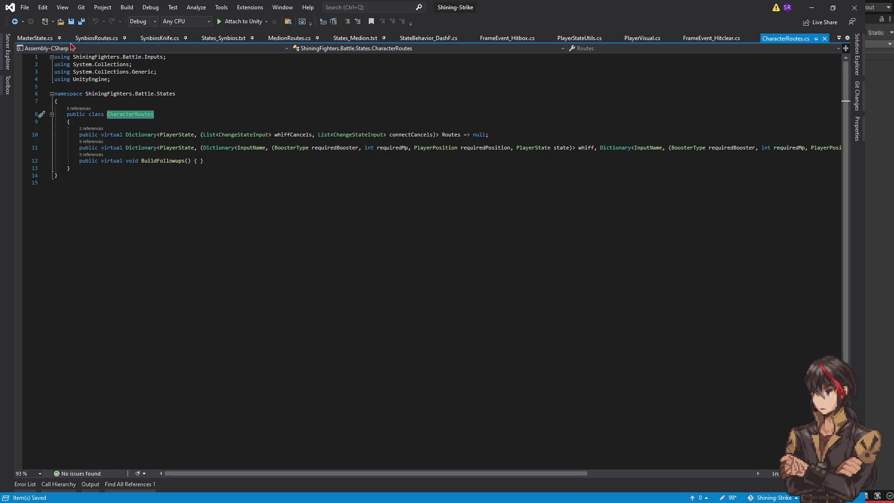
click(14, 22)
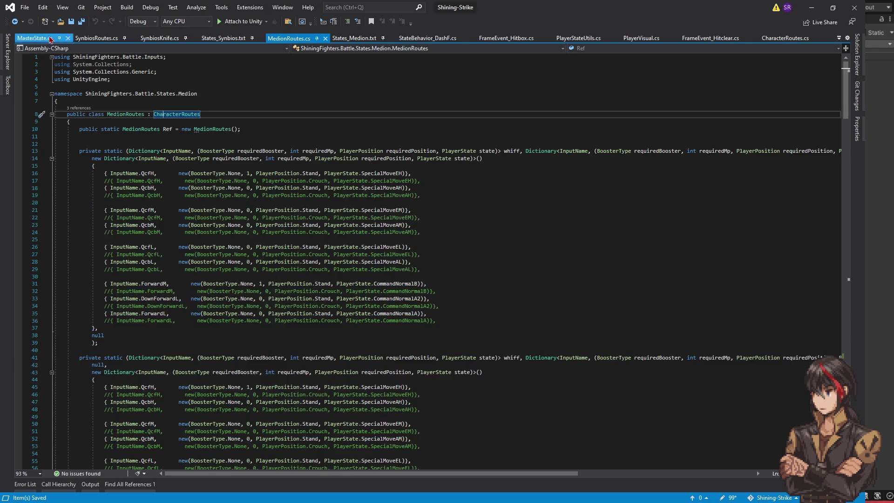
drag(845, 89, 845, 358)
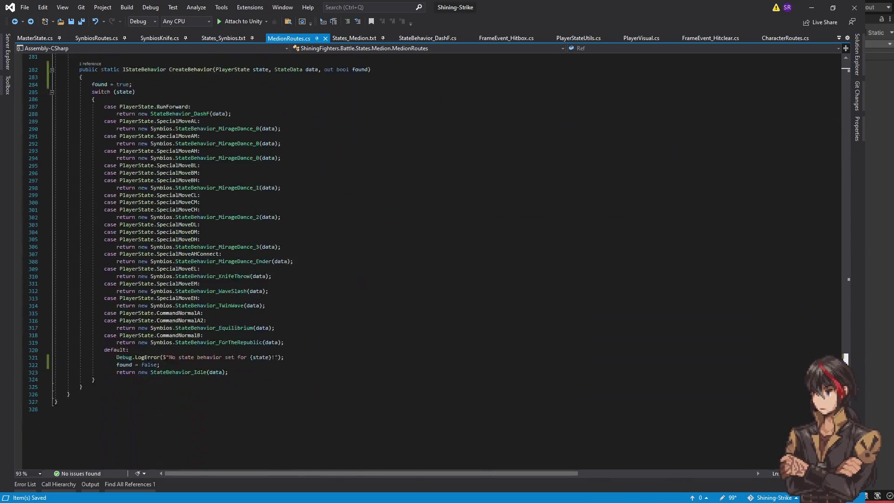
scroll(258, 192, up, 2)
click(341, 129)
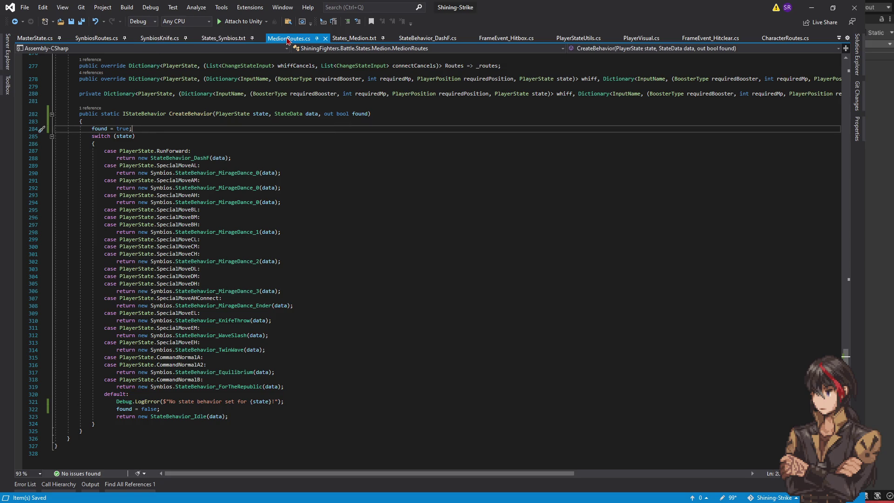
In SynbiosRoutes.cs, add ', out bool found' to CreateBehavior and set found = true at the method top
click(110, 39)
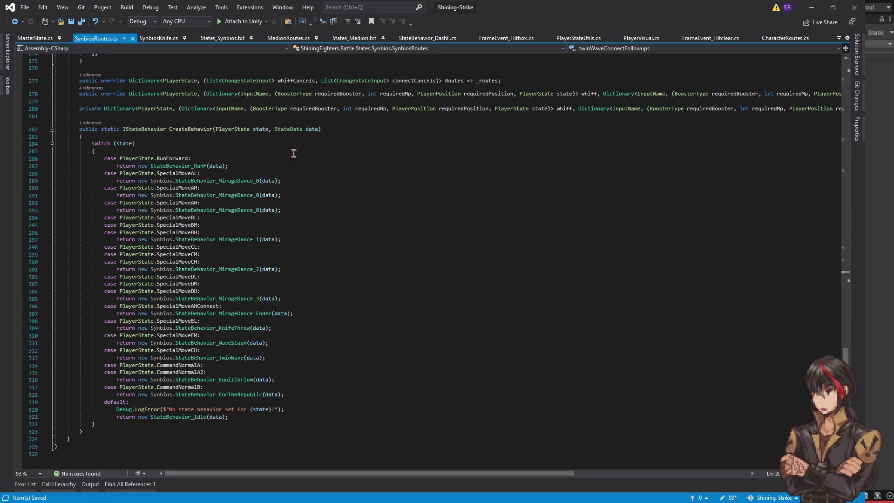
click(315, 129)
text(, out bool found)
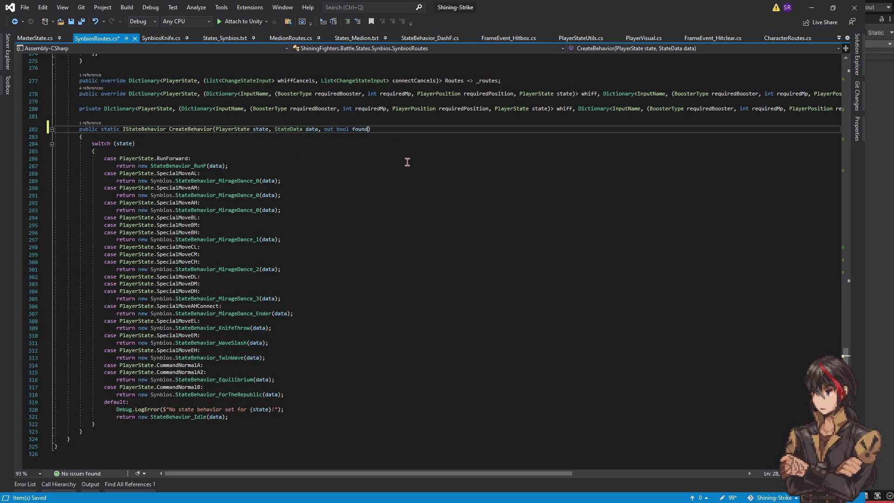
key(Down)
key(Return)
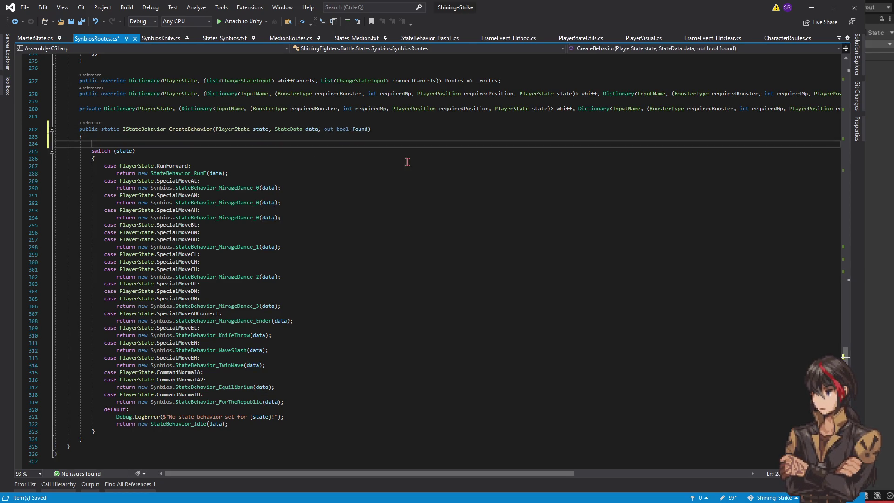
text(= true;)
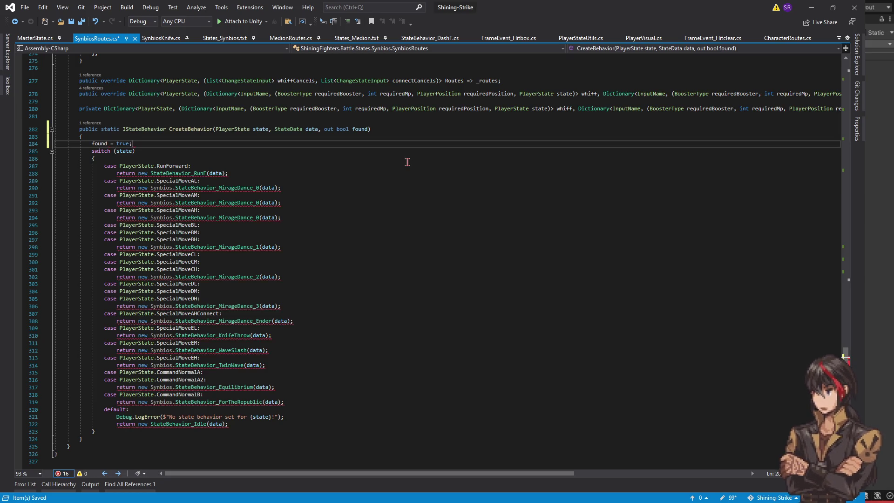
Set found = false after the default-case error log and save SynbiosRoutes.cs
click(304, 417)
key(Return)
text(fa)
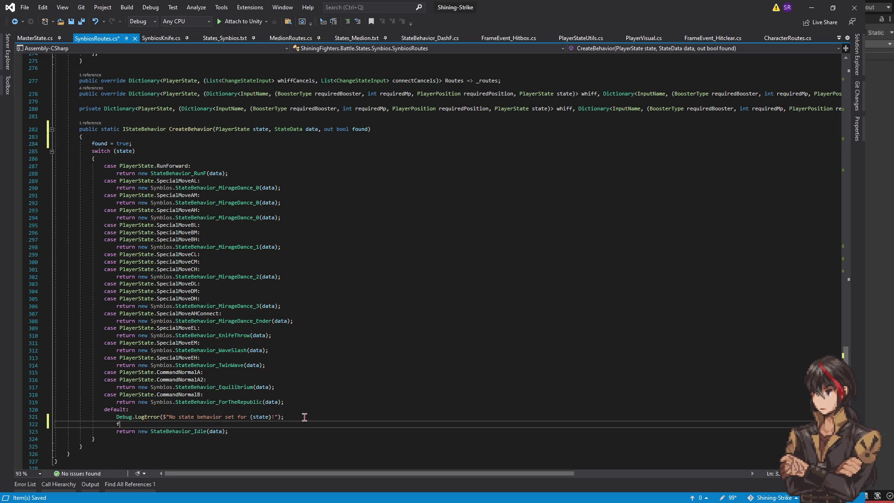
text(lse;)
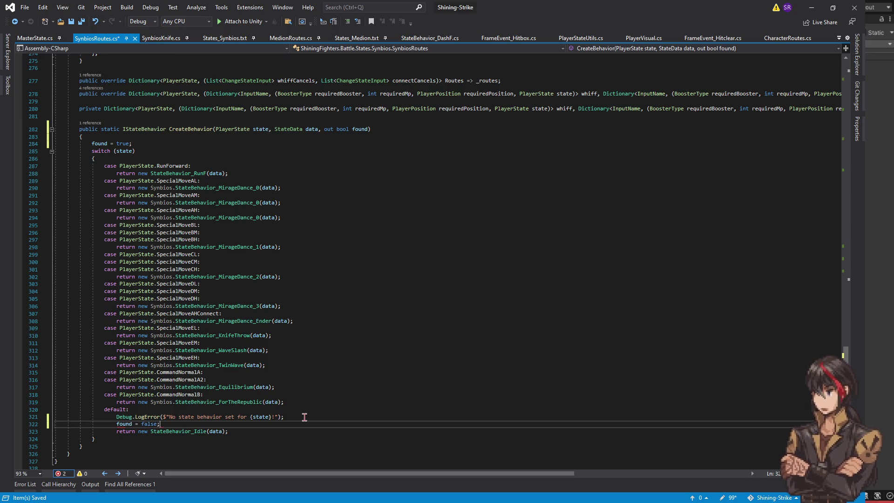
key(ctrl+s)
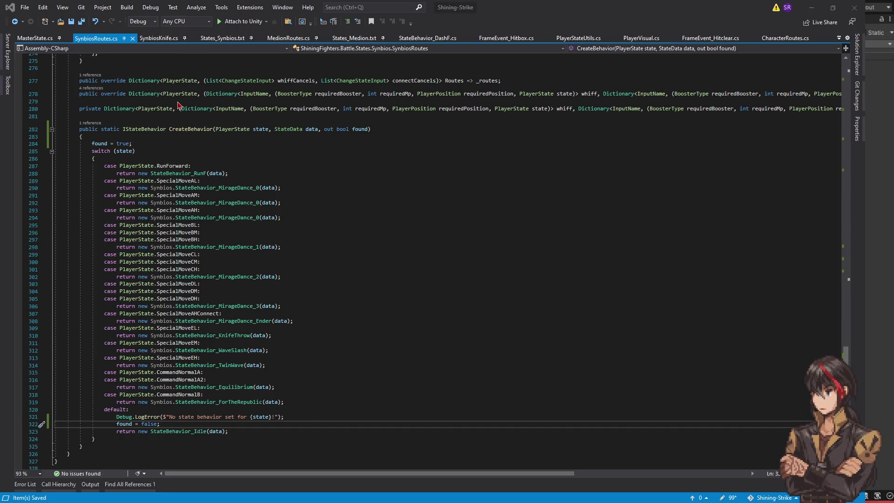
Add ', out _' to both the Synbios and Medion CreateBehavior calls in PlayerStateUtils.cs
key(ctrl+minus)
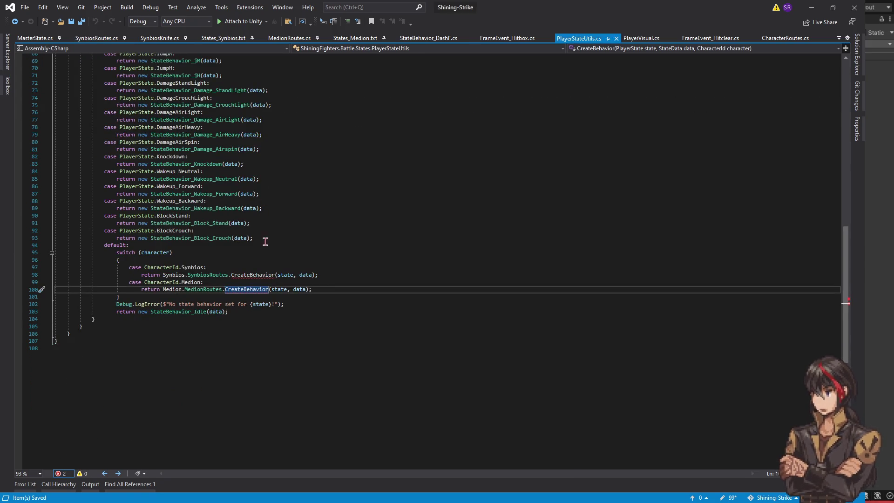
click(305, 277)
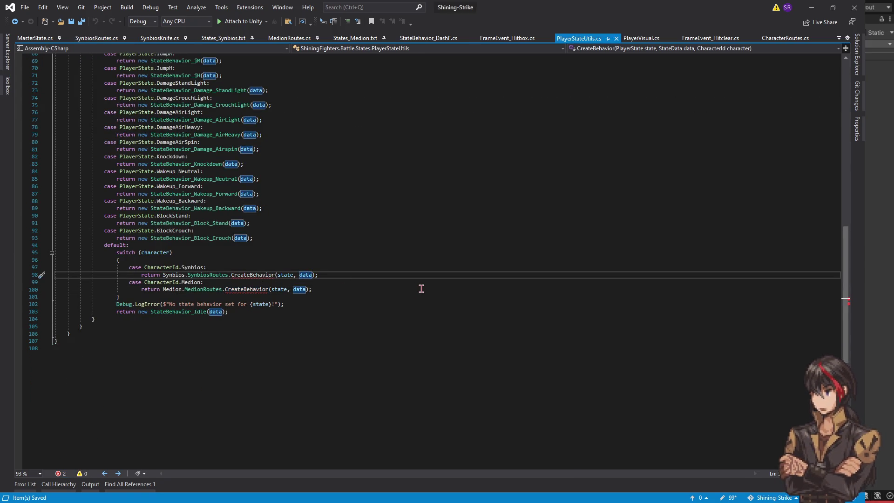
text(, o)
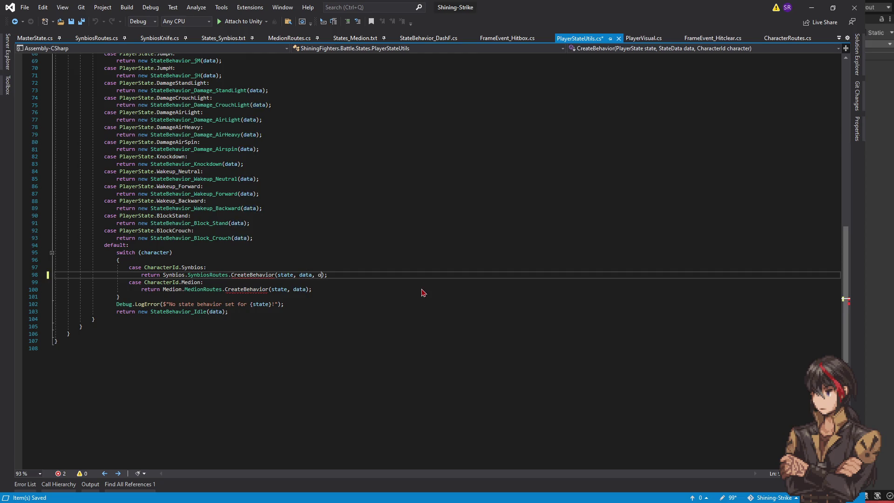
click(422, 289)
key(Left)
key(Left)
text(, out)
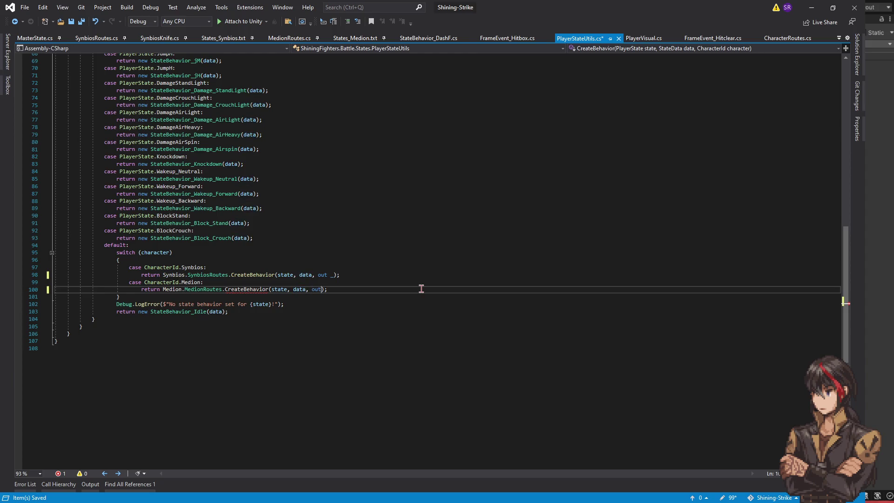
click(390, 267)
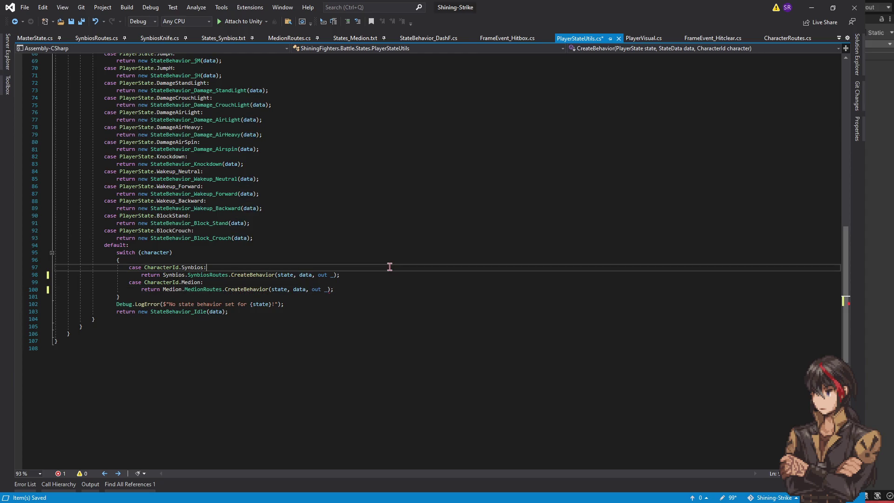
scroll(306, 294, up, 5)
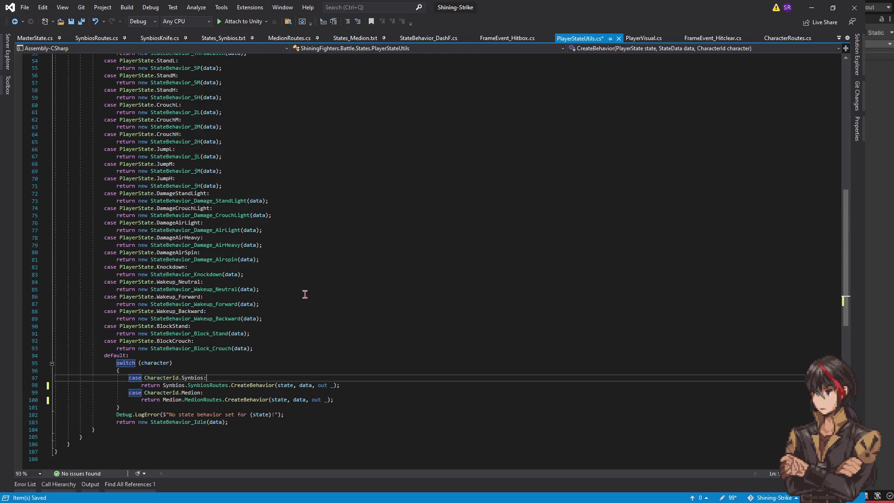
scroll(273, 303, up, 18)
scroll(274, 308, down, 10)
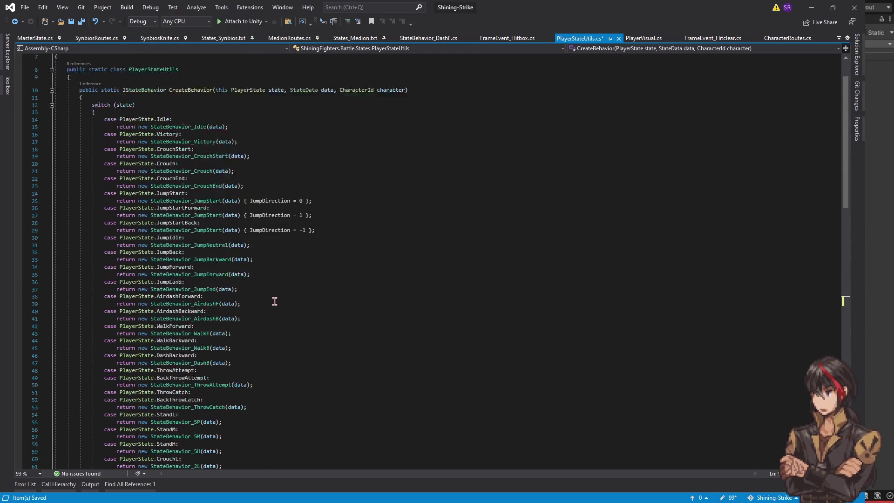
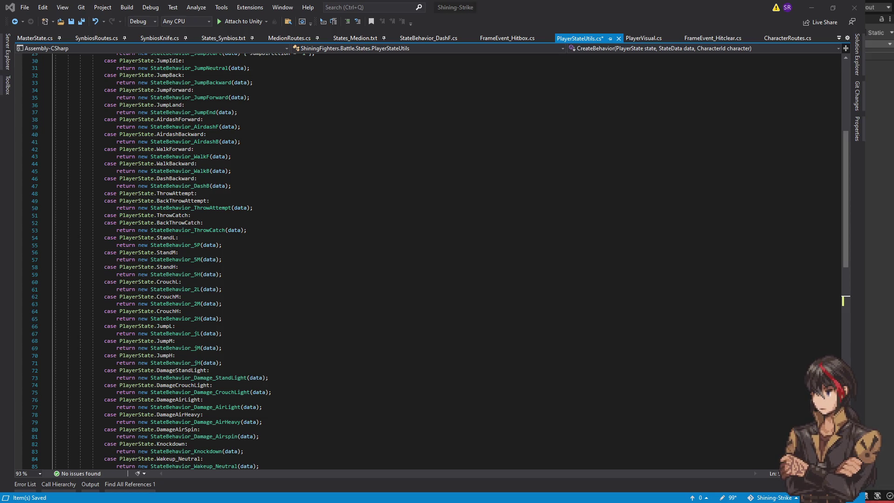
Declare a Behavior uniqueState variable at the top of CreateBehavior
scroll(843, 301, up, 6)
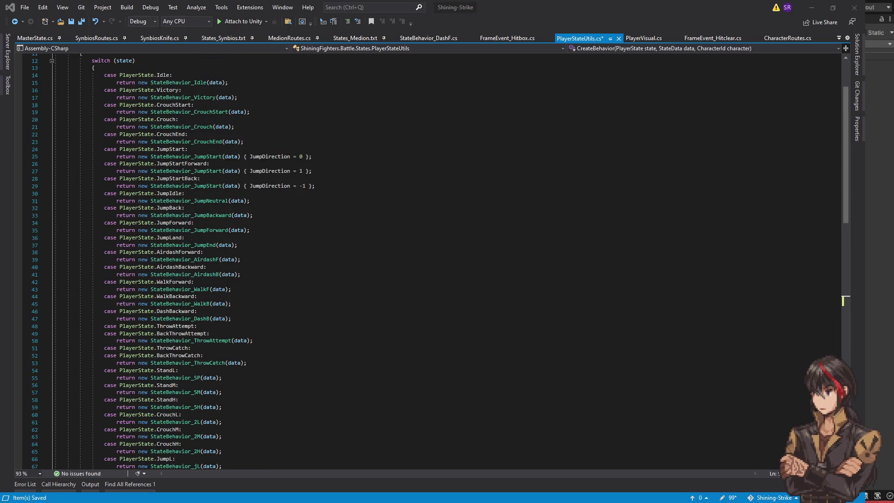
scroll(844, 301, down, 6)
scroll(843, 300, up, 7)
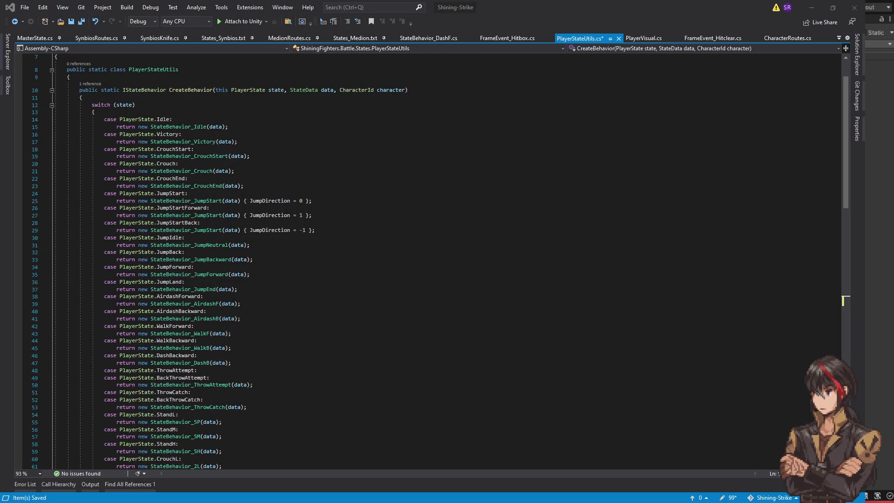
scroll(419, 260, down, 14)
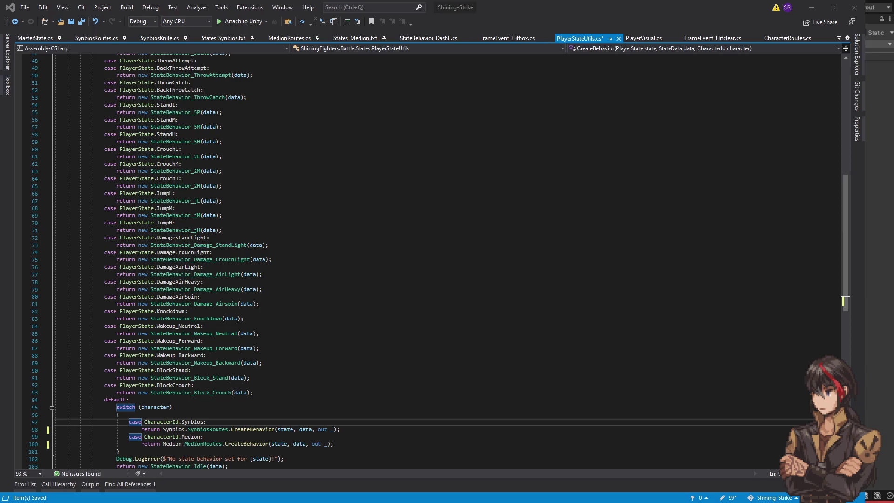
scroll(844, 300, up, 16)
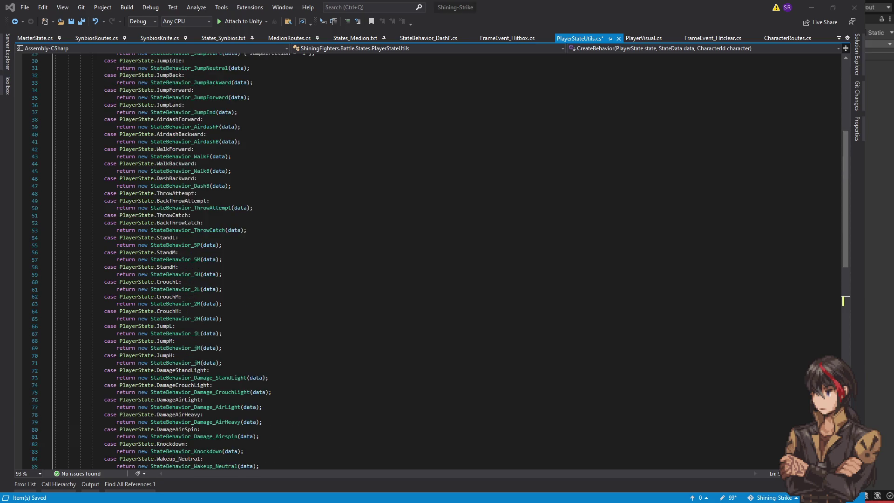
click(182, 143)
key(Return)
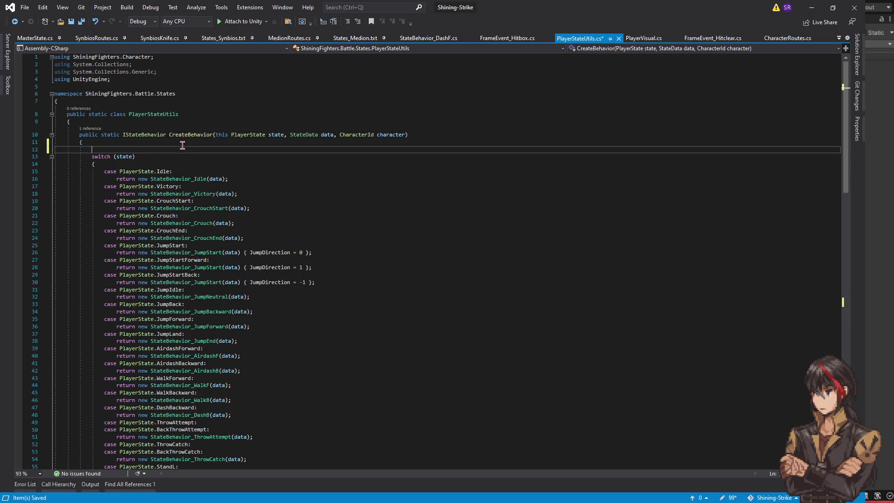
text(Behavior uni)
text(queState;)
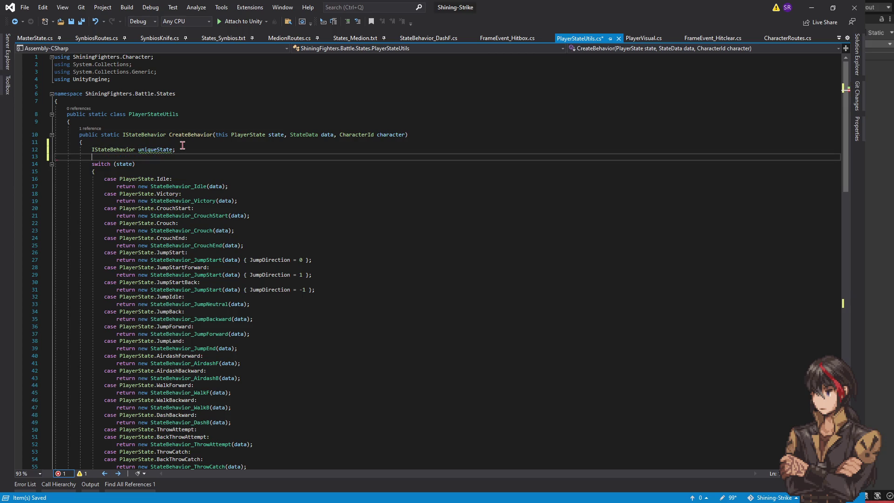
Copy the character switch from the default case and paste it at the method's top
scroll(211, 362, down, 20)
drag(157, 378, 160, 332)
key(ctrl+c)
scroll(201, 268, up, 20)
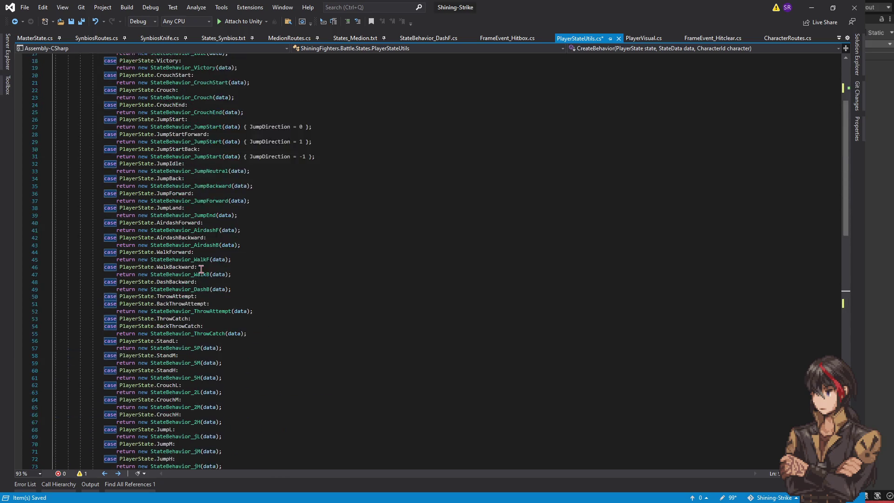
click(189, 154)
key(ctrl+v)
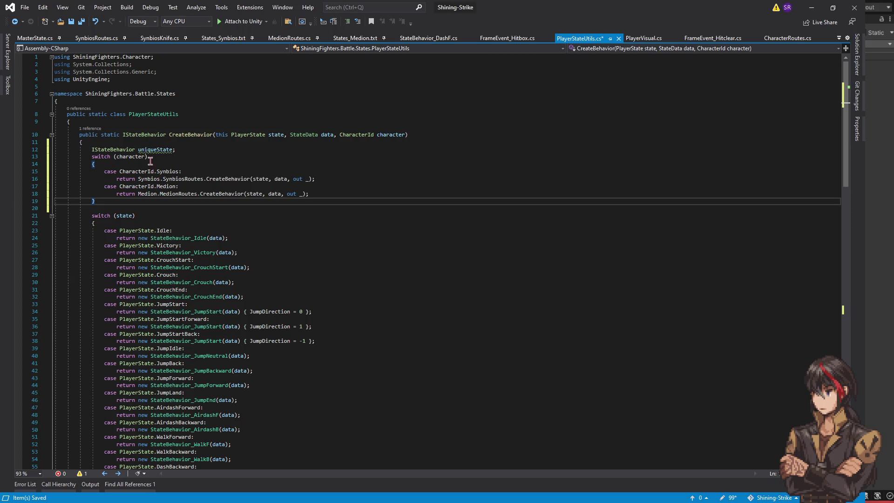
Make the Synbios and Medion cases assign uniqueState and break instead of returning
click(127, 178)
double_click(126, 178)
text(uniqueState)
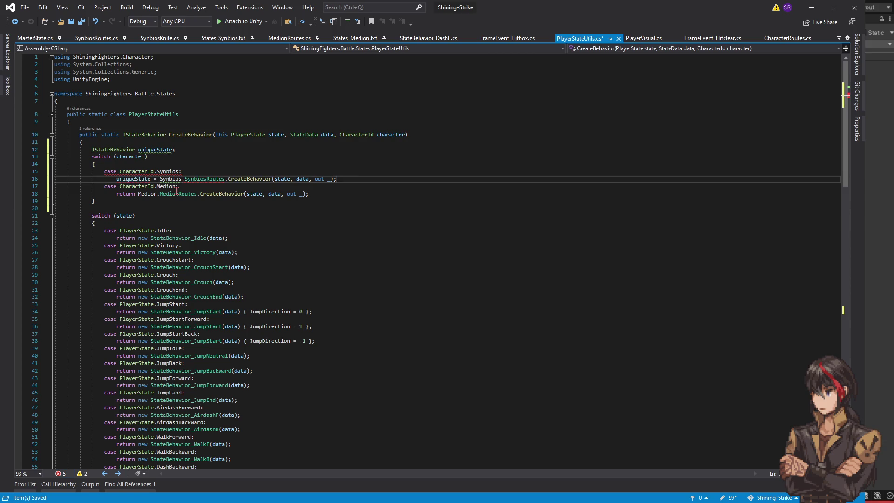
text( =)
key(End)
key(Return)
text(break;)
key(Down)
key(Down)
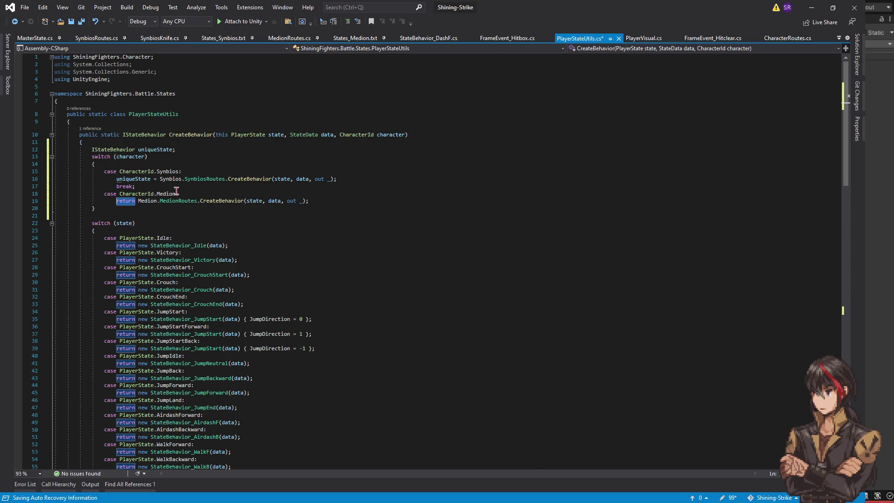
key(ctrl+BackSpace)
text(uniqueState =)
key(BackSpace)
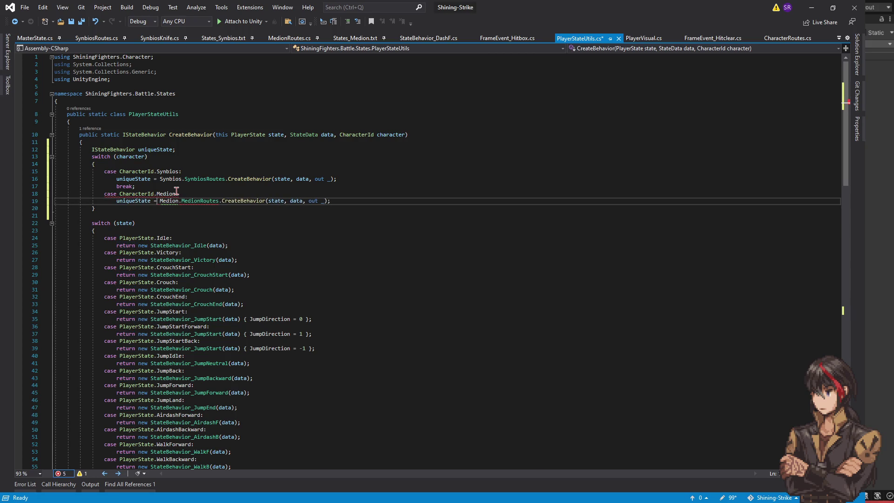
key(End)
key(Return)
text(break;)
Declare bool found = false below the uniqueState declaration
key(Up)
key(Up)
key(Up)
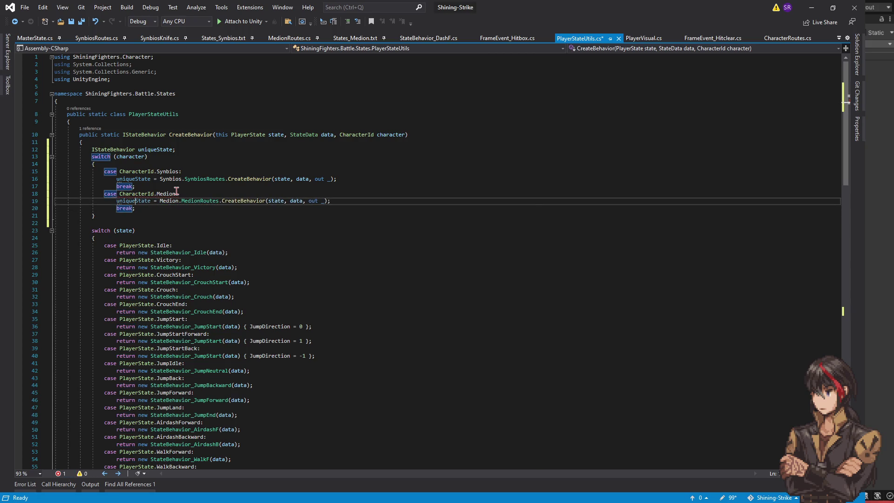
key(Up)
key(Up)
key(Up)
key(End)
key(Return)
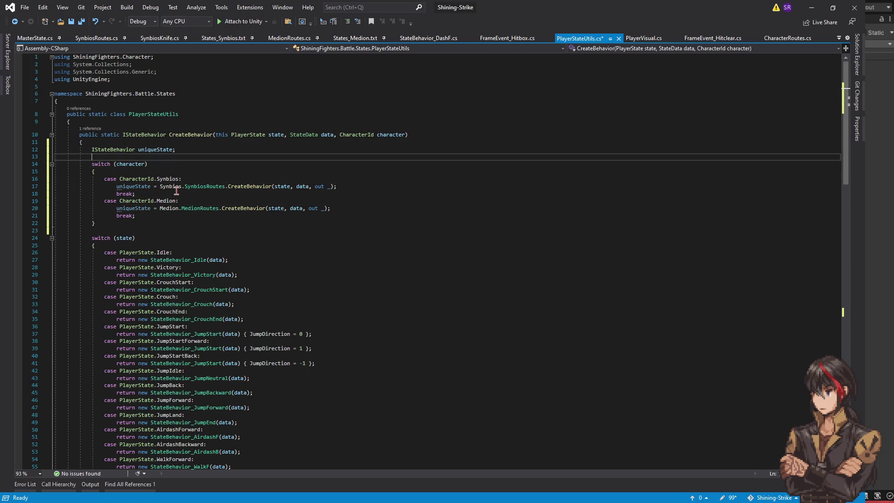
text(ool found)
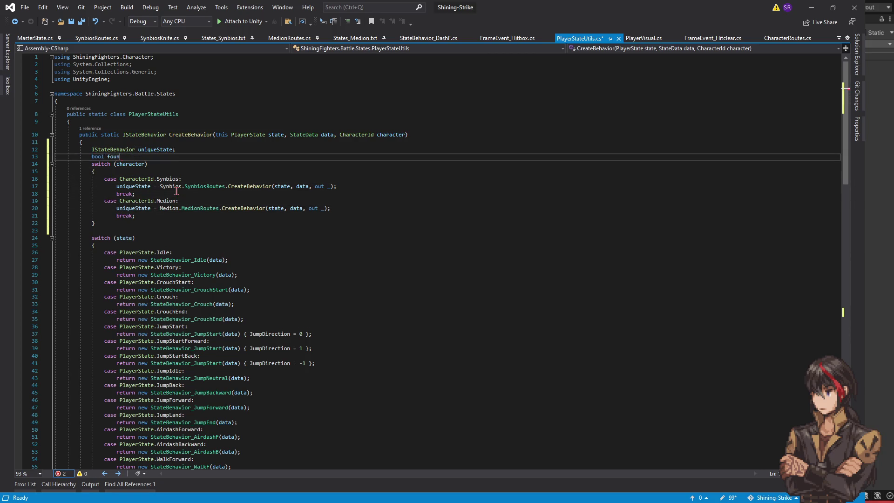
text(;)
key(Left)
text(= false)
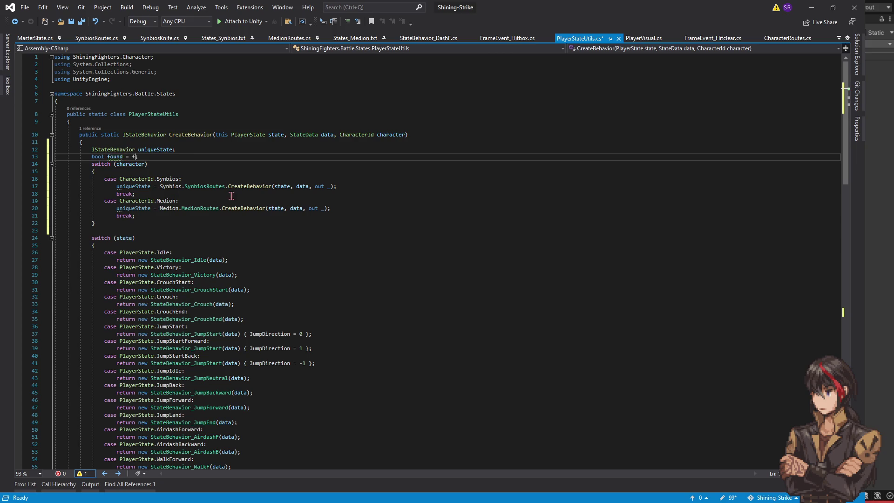
Pass found as the out argument in the Synbios and Medion calls
double_click(329, 186)
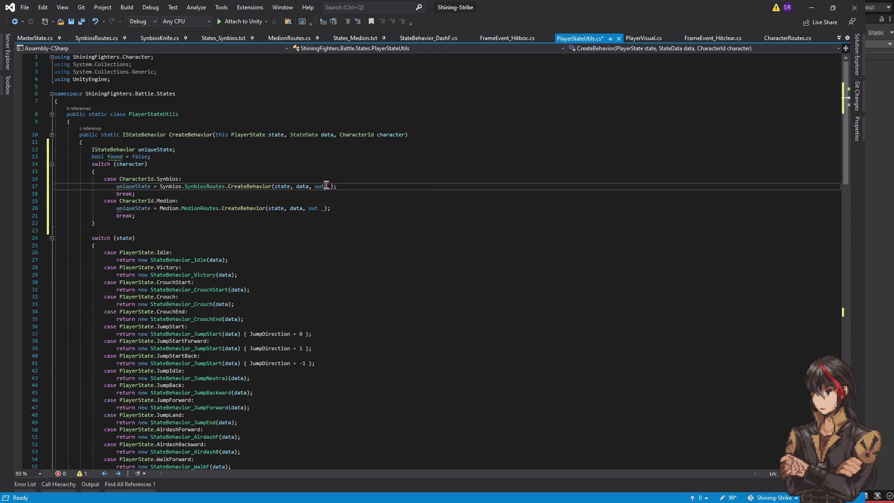
text(fo)
key(Down)
key(Down)
key(Down)
key(Left)
key(Left)
key(BackSpace)
text(found)
Add an if (found) block returning uniqueState, and initialize uniqueState to null
key(Down)
key(Down)
key(Return)
key(Return)
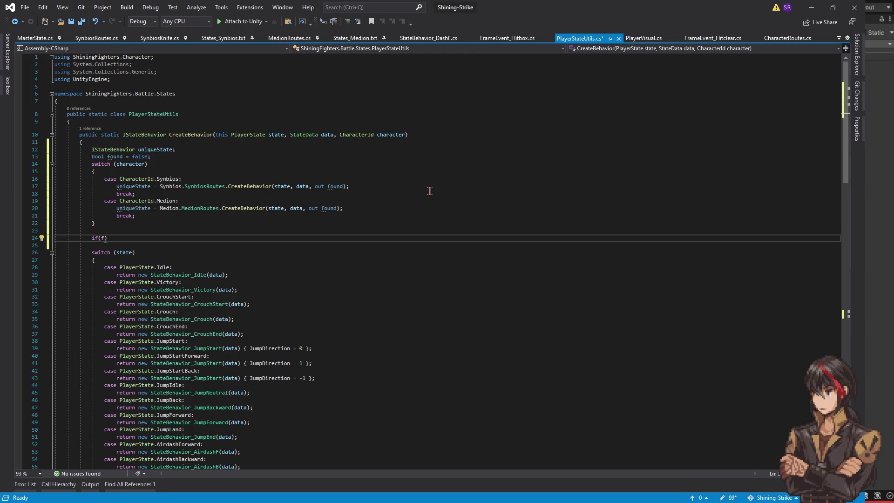
text(und))
key(Return)
text({)
key(Return)
text(return u)
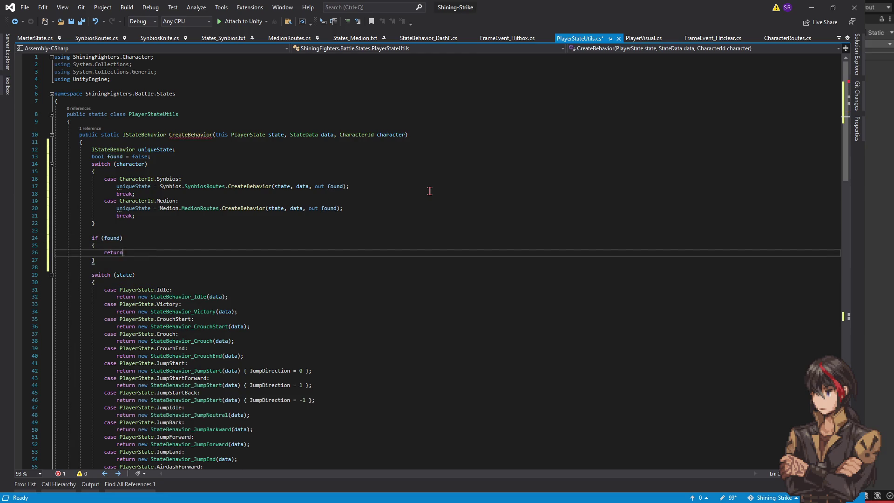
text(niqueState;)
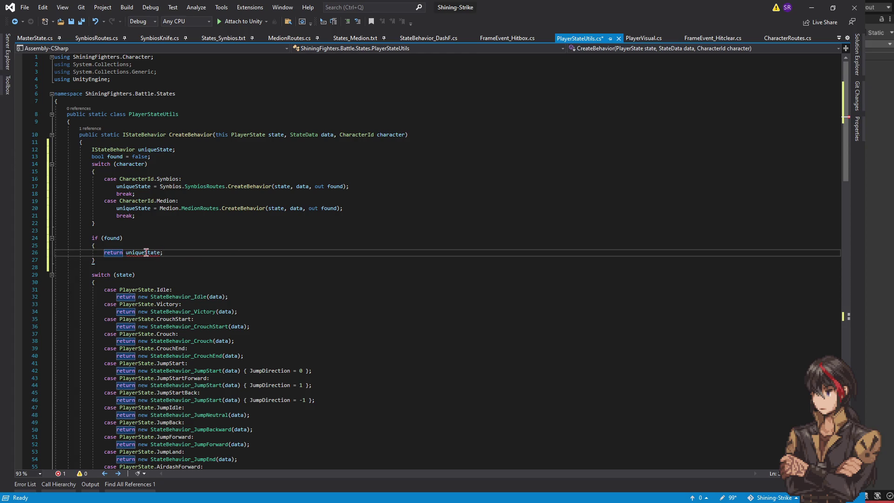
click(183, 150)
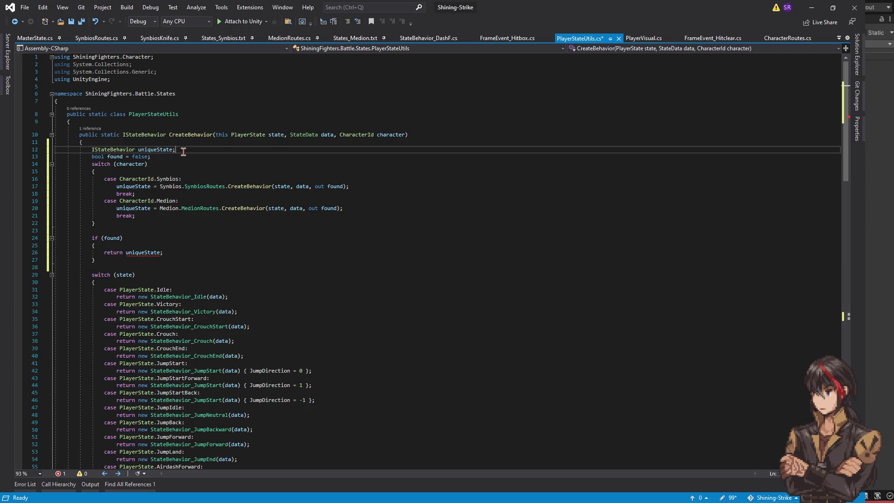
text(= null)
click(194, 261)
Save PlayerStateUtils, then review the leftover default-case switch and the new found check
key(ctrl+s)
scroll(233, 168, down, 20)
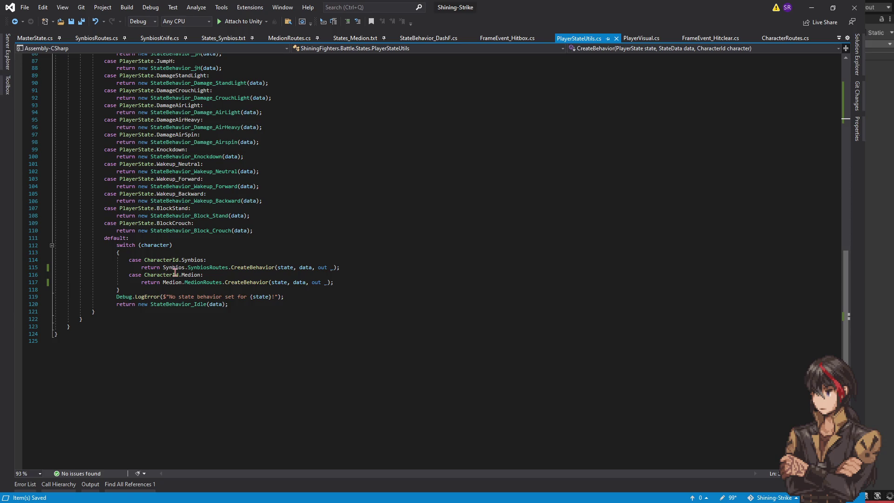
click(327, 289)
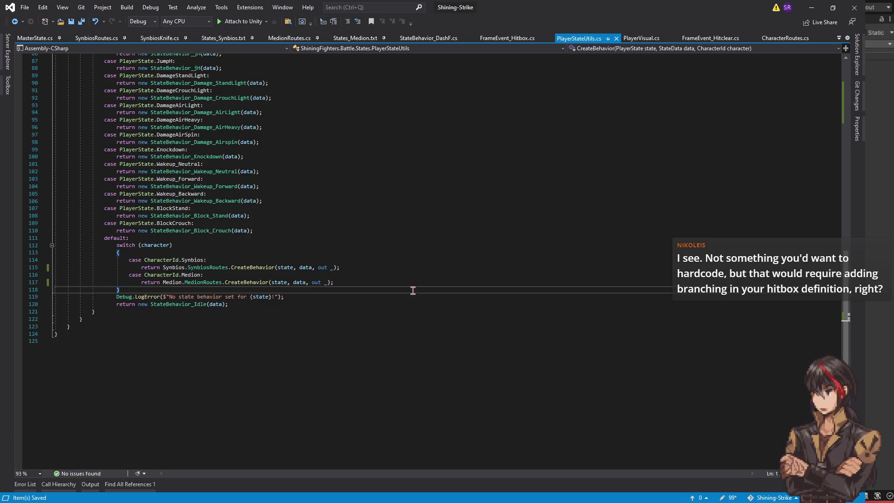
scroll(273, 265, up, 14)
scroll(273, 264, up, 15)
click(426, 254)
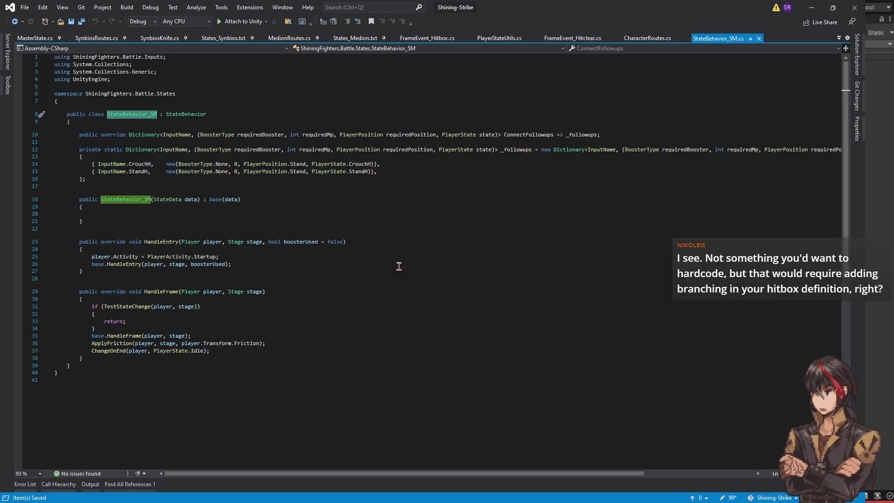
ctrl+scroll(375, 174, down, 1)
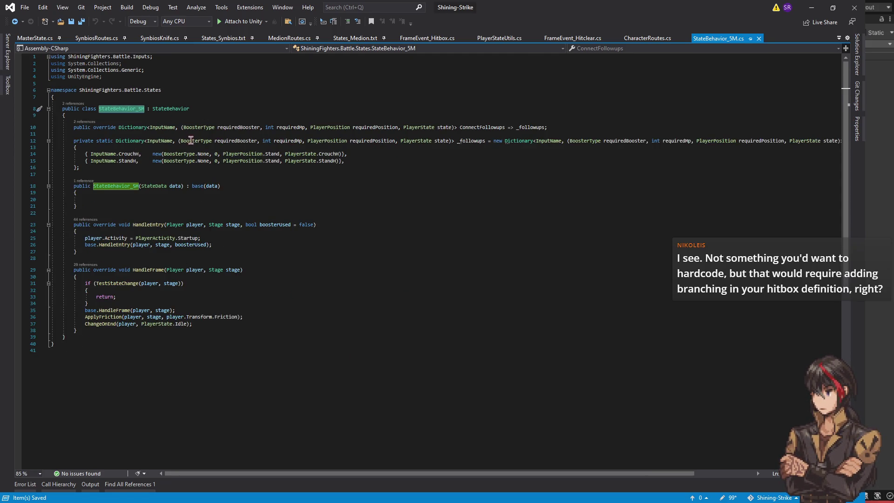
click(183, 116)
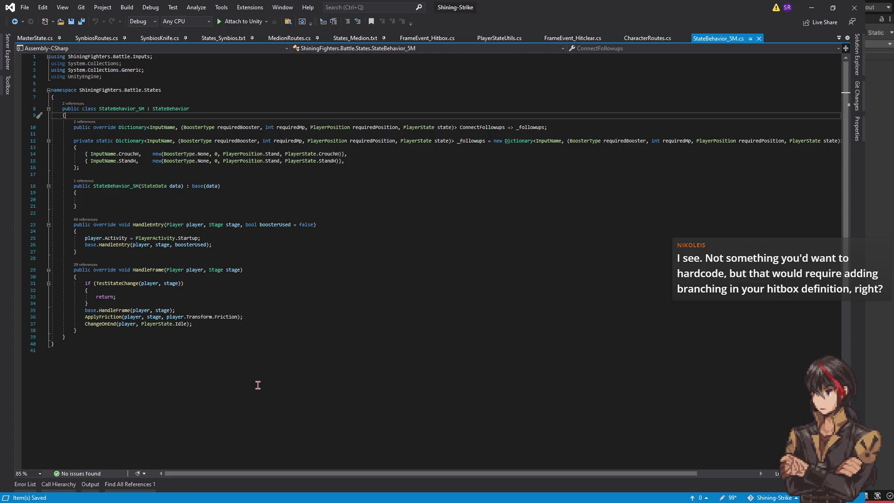
click(266, 317)
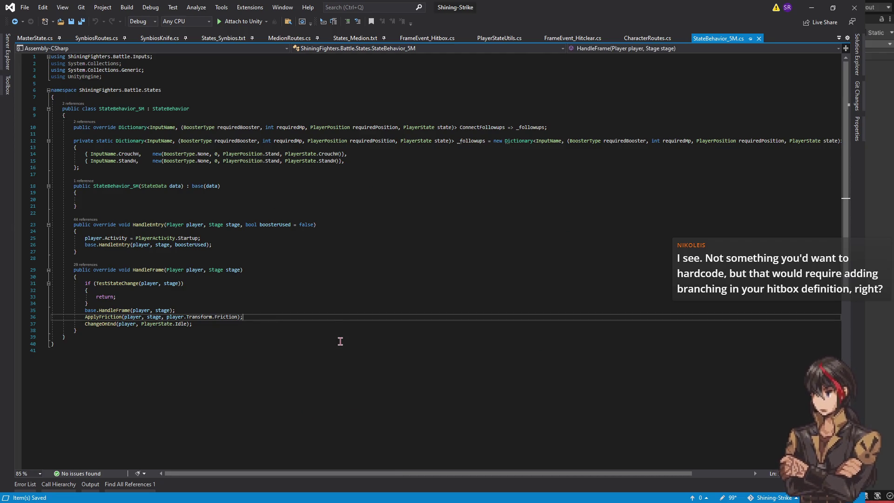
click(344, 310)
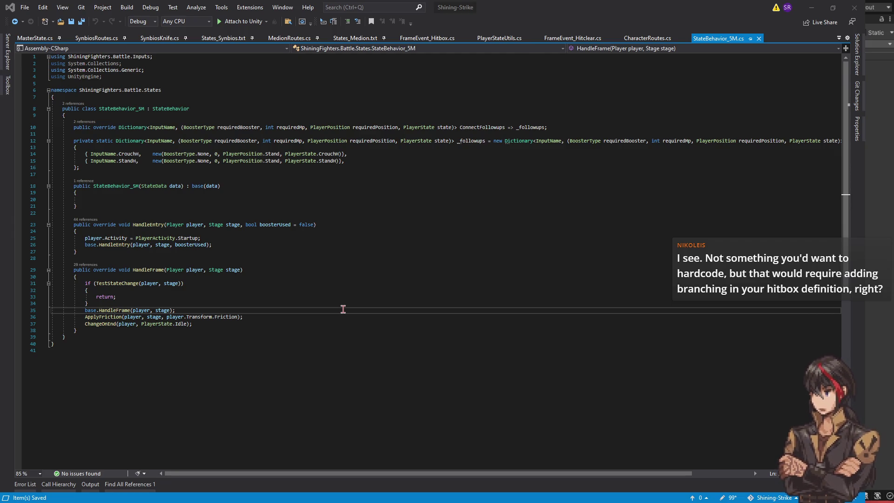
scroll(304, 166, down, 10)
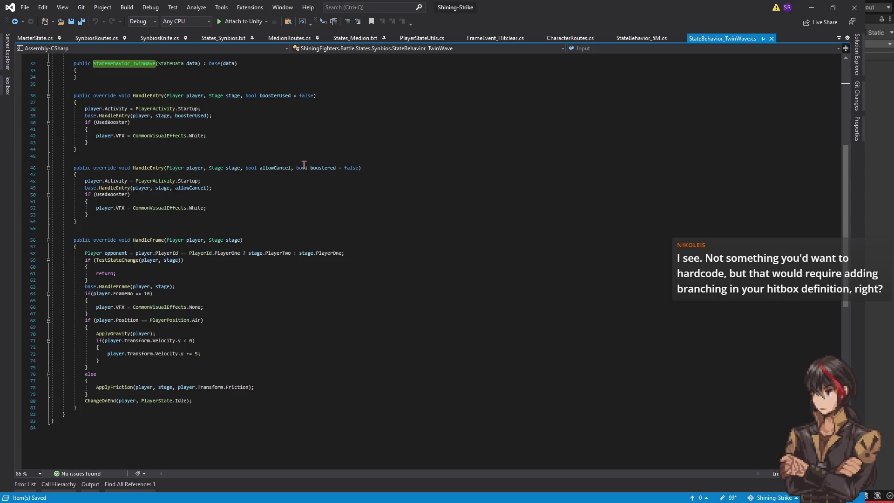
Read through the HandleFrame method in StateBehavior_TwinWave.cs
click(282, 344)
scroll(282, 344, up, 10)
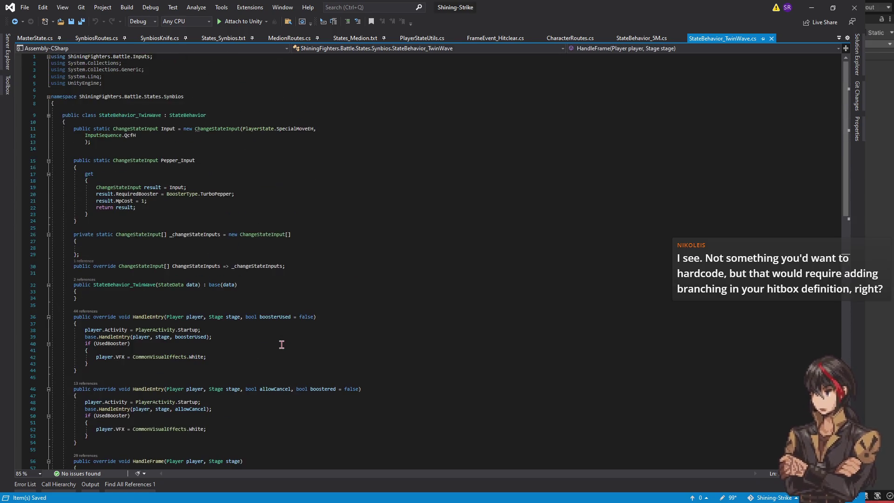
scroll(282, 344, down, 15)
scroll(282, 343, up, 10)
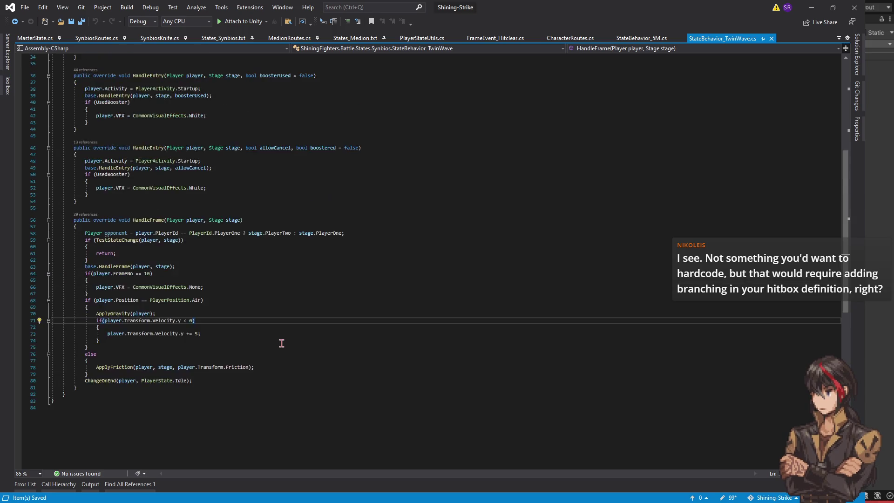
scroll(281, 343, down, 2)
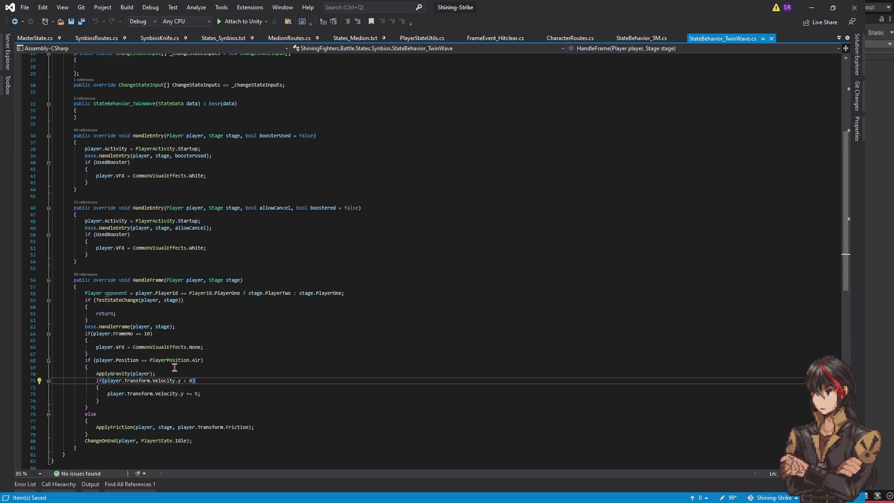
Glance at States_Synbios.txt, then return to the TwinWave behaviour script
click(223, 38)
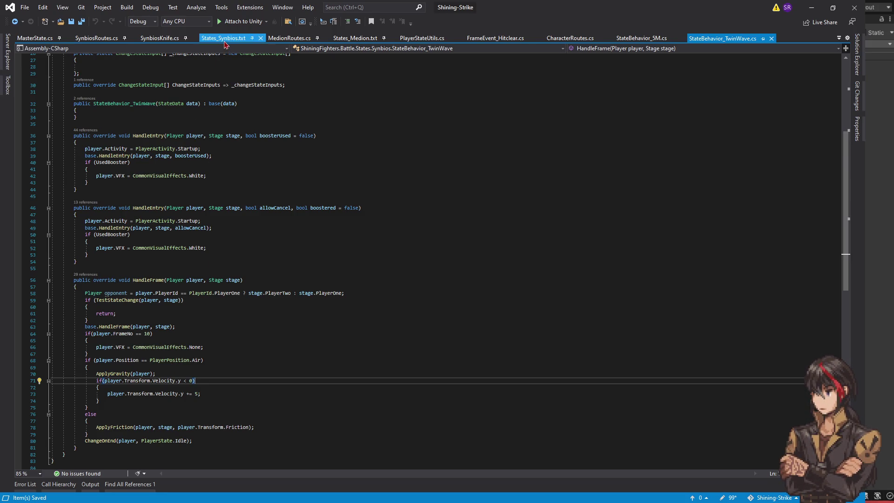
scroll(221, 269, up, 5)
scroll(222, 270, down, 5)
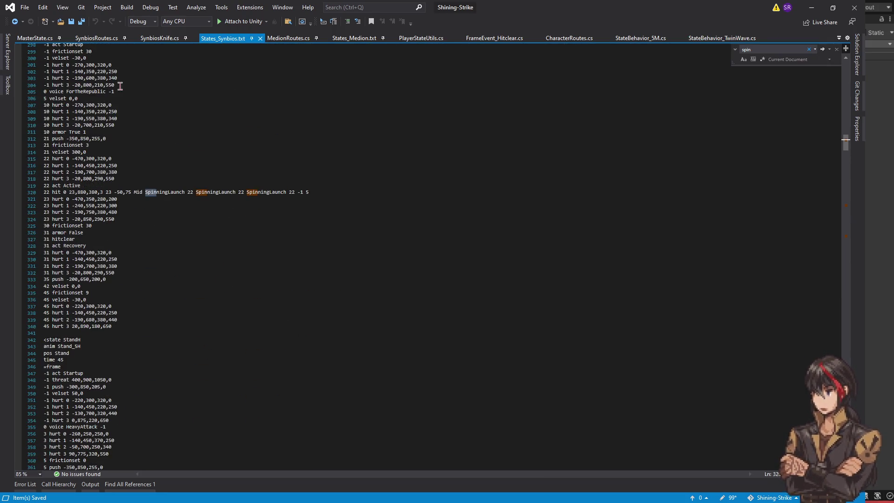
key(Escape)
key(ctrl+Tab)
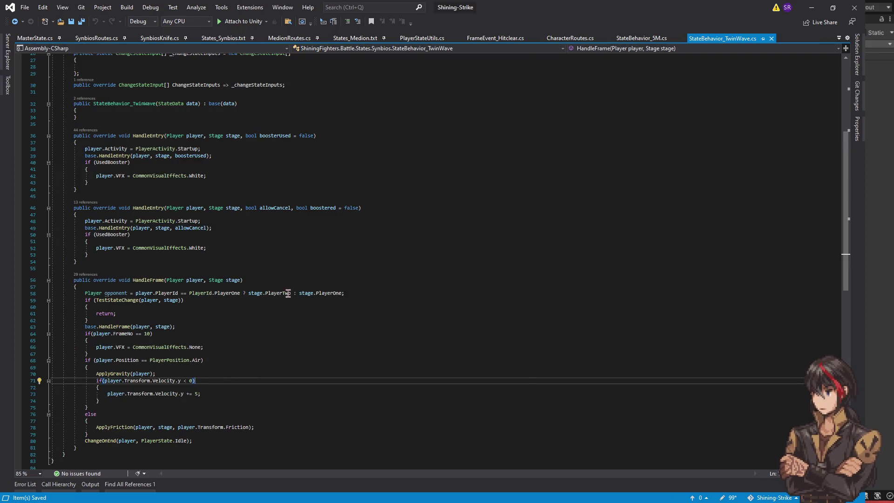
click(243, 343)
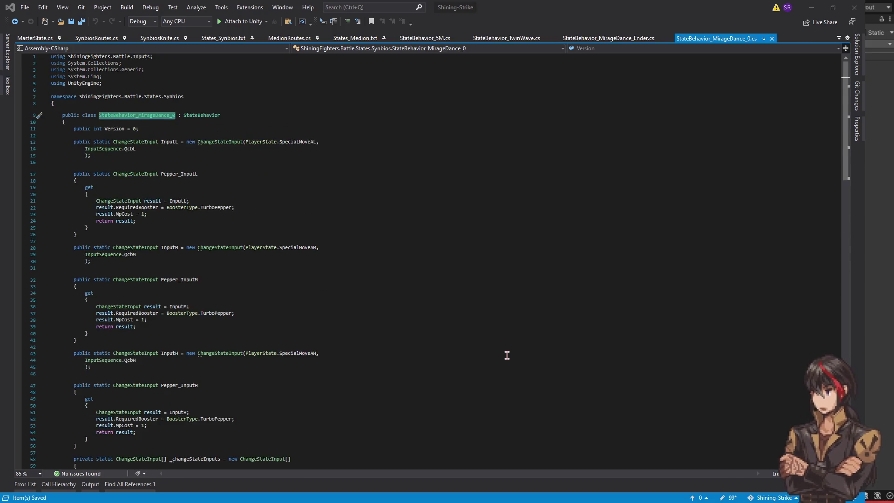
Read the HandleFrame switch cases in StateBehavior_MirageDance_3.cs
scroll(507, 356, down, 15)
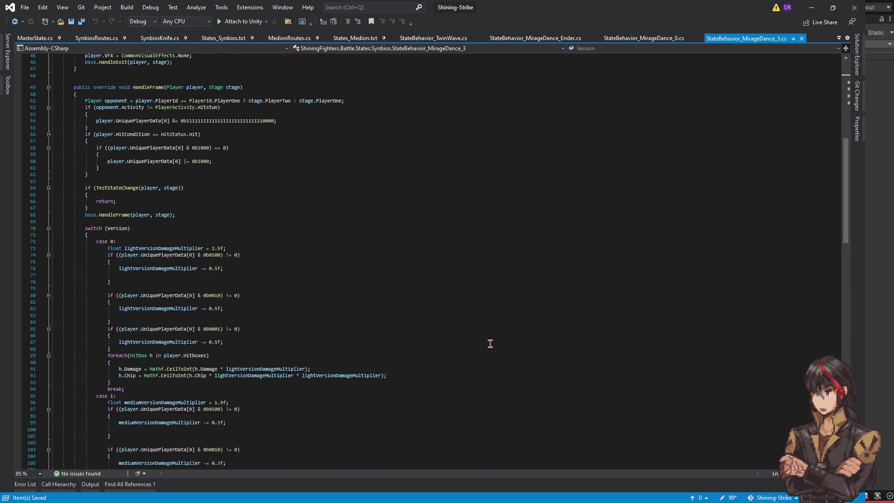
scroll(190, 211, down, 2)
drag(152, 166, 305, 280)
click(305, 279)
scroll(184, 262, down, 6)
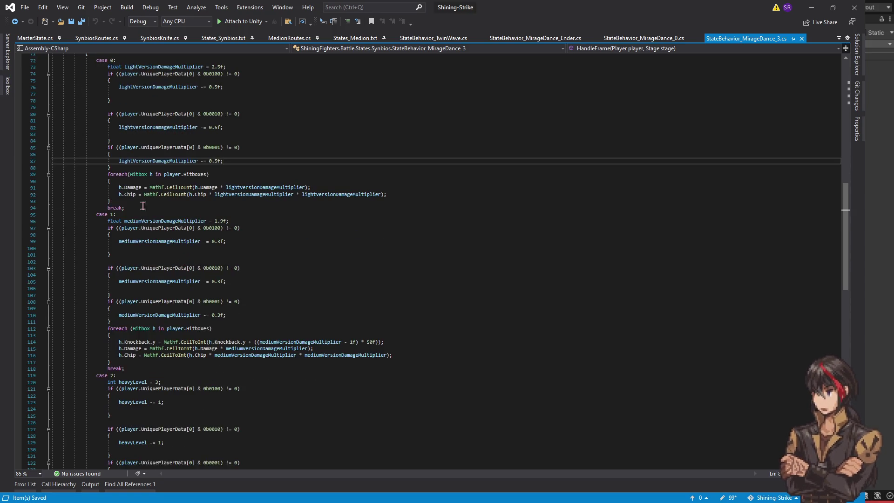
scroll(300, 278, down, 10)
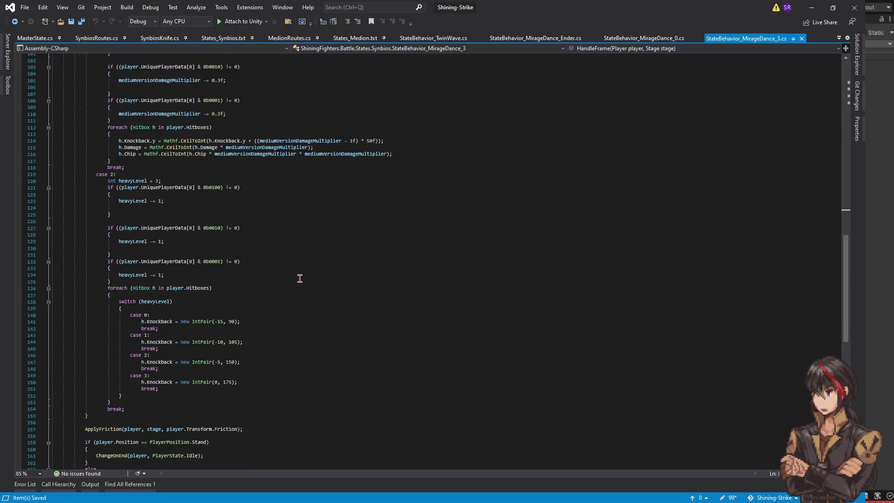
scroll(301, 276, up, 10)
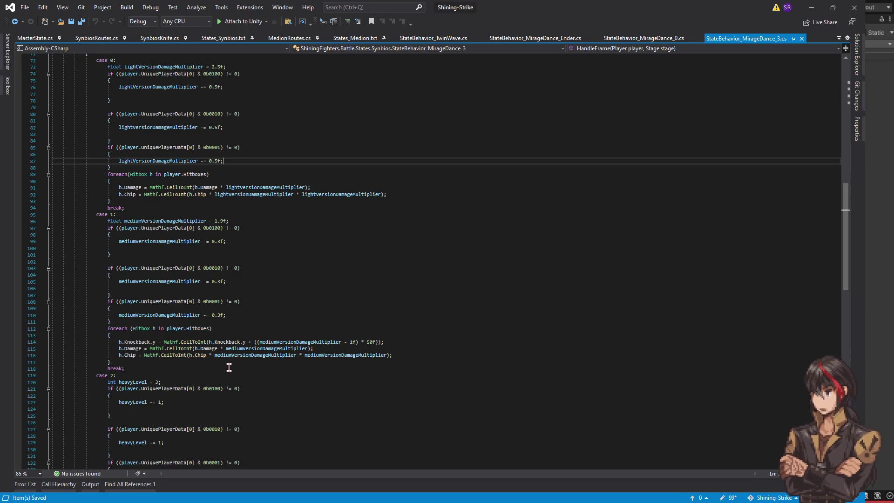
scroll(286, 263, down, 8)
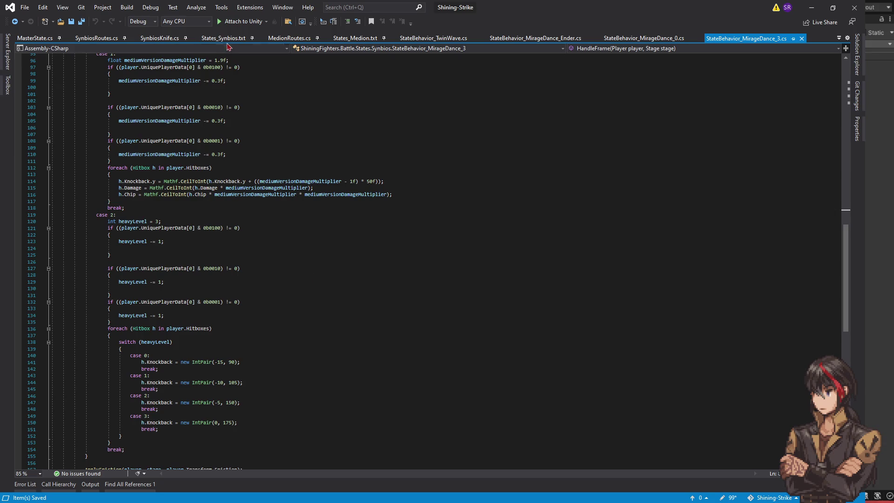
Search States_Synbios.txt for 'miragedance_3'
click(223, 38)
click(370, 190)
text(mirage)
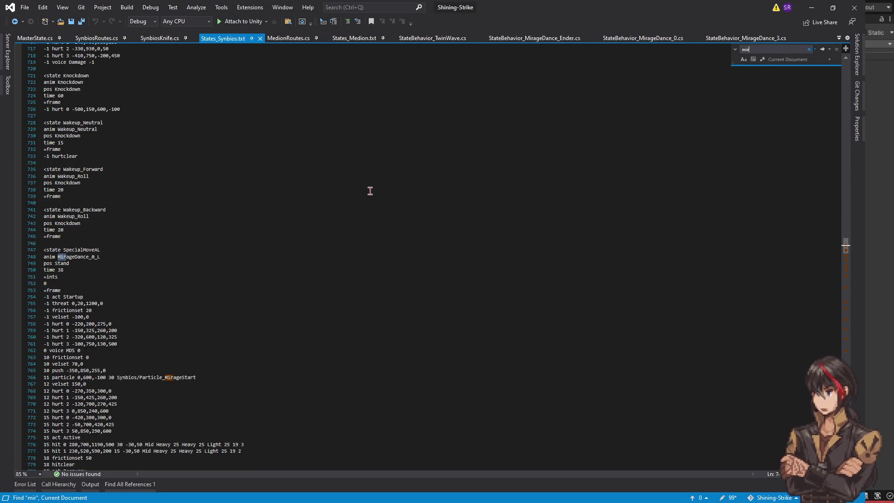
text(dance_)
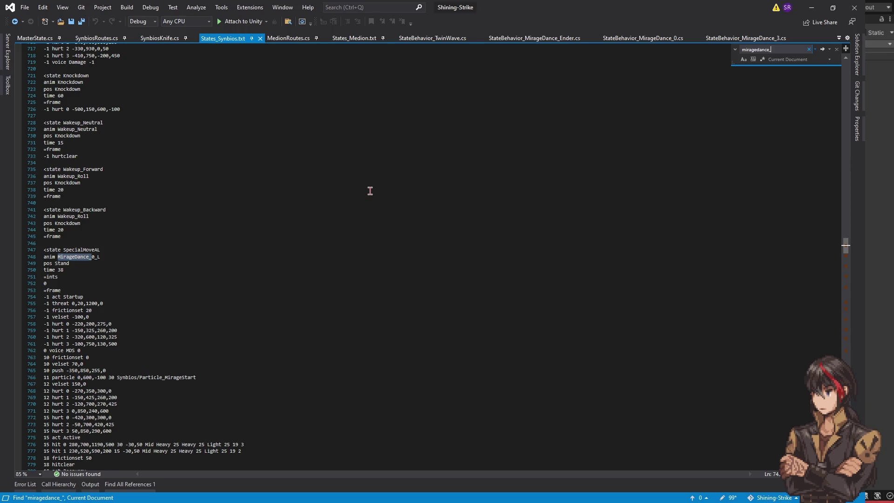
text(3)
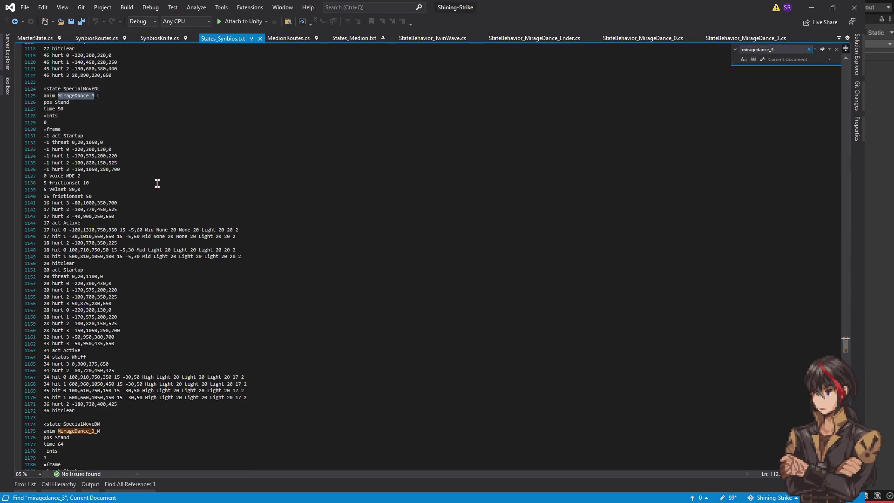
Review MirageDance_3's frame data and behaviour script before switching to Unity
drag(144, 125, 280, 397)
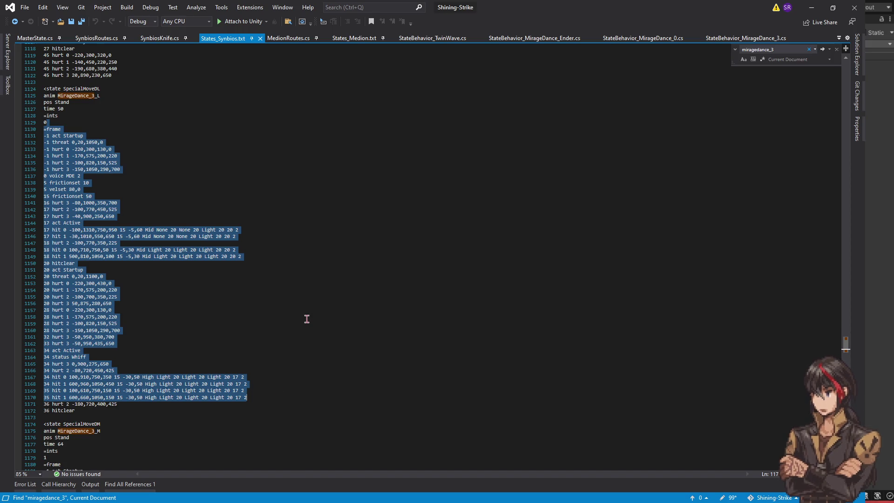
click(307, 319)
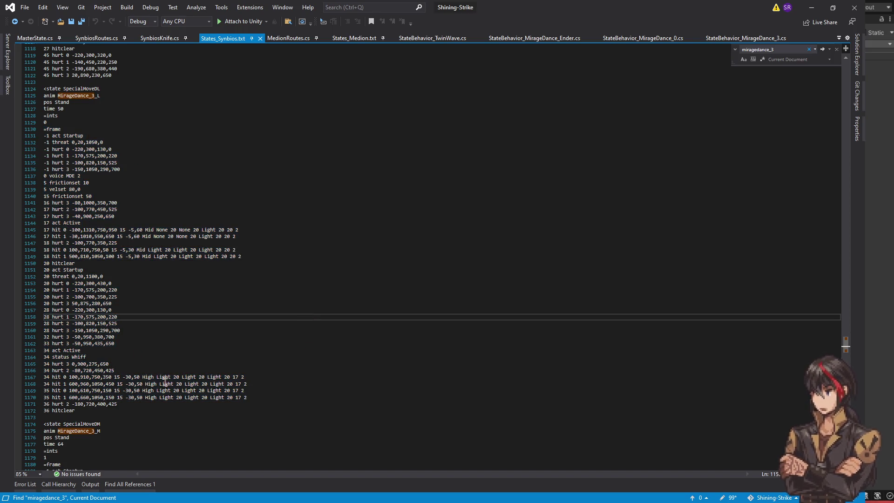
key(ctrl+Tab)
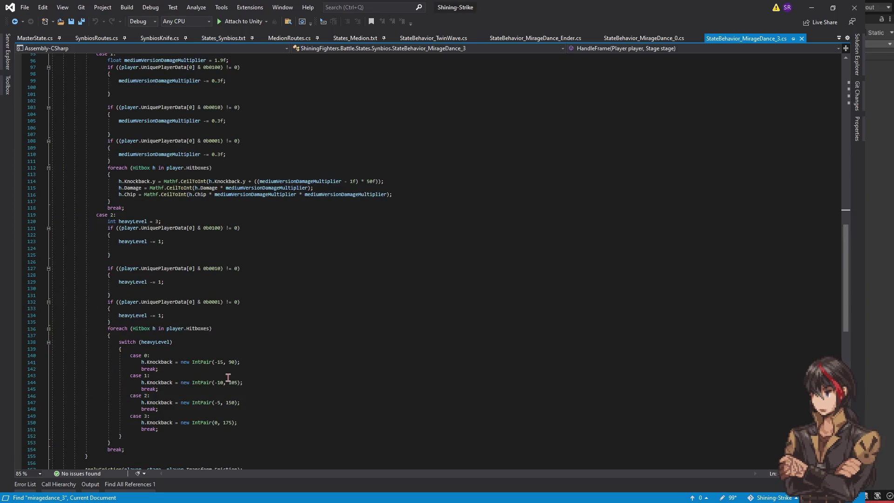
scroll(246, 341, up, 4)
scroll(243, 303, down, 12)
scroll(238, 259, up, 8)
scroll(239, 260, up, 17)
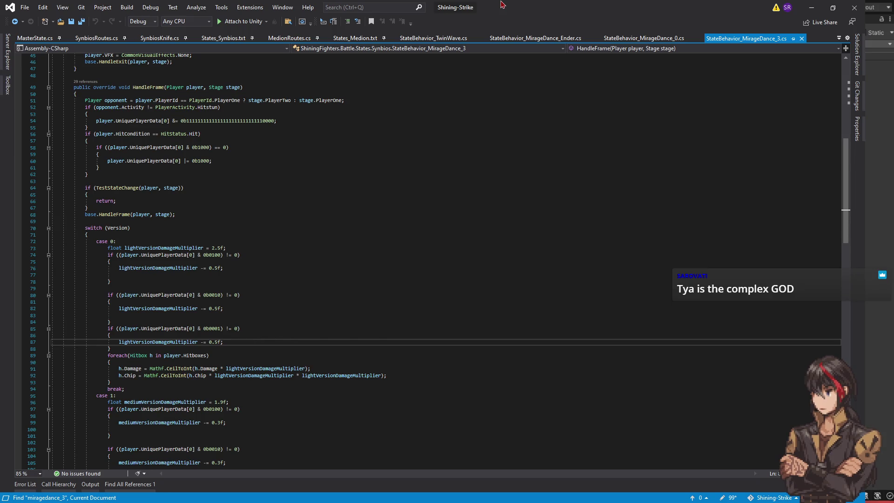
click(497, 264)
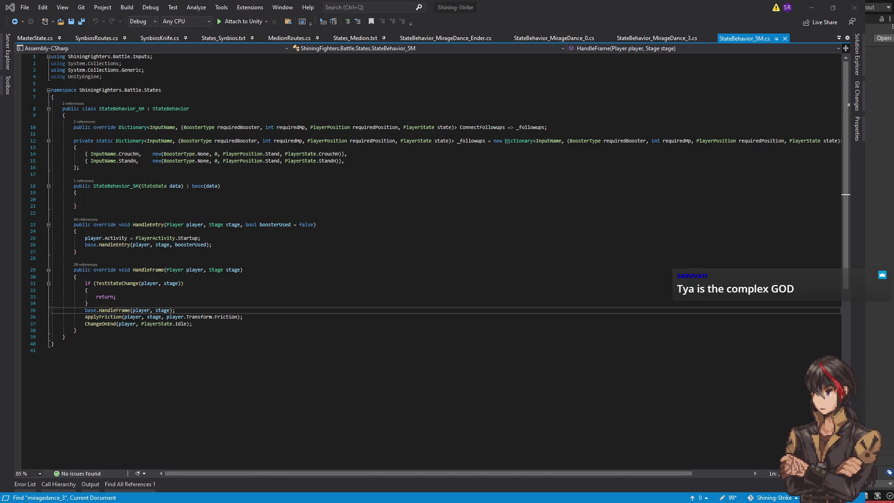
key(alt+Tab)
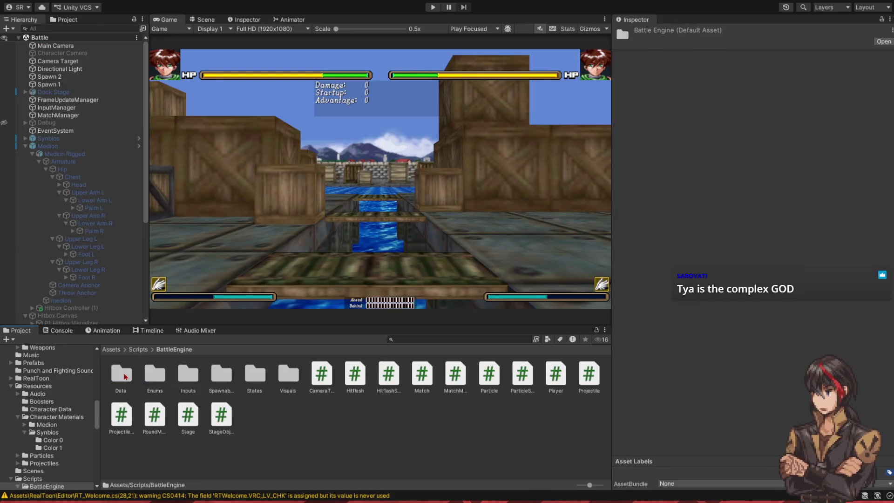
Browse the Behaviors folders, previewing Medion's Routes script and the Generic StateBehavior_5M script
double_click(254, 375)
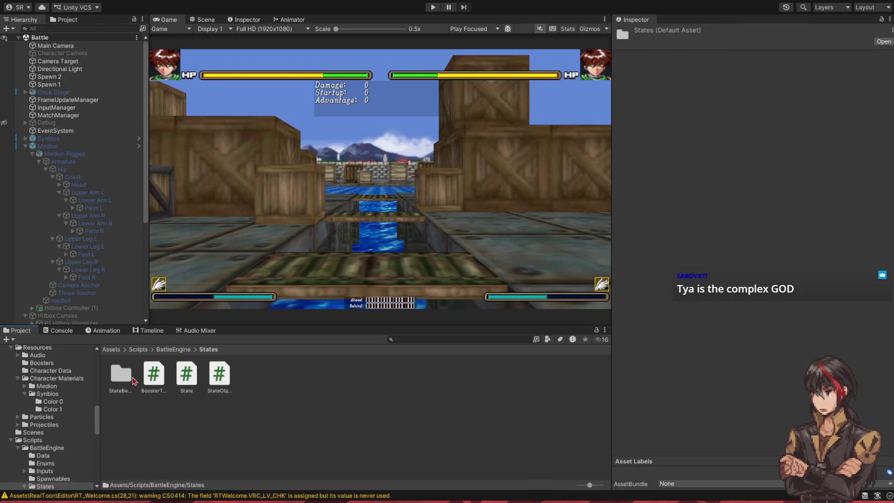
double_click(123, 379)
double_click(120, 378)
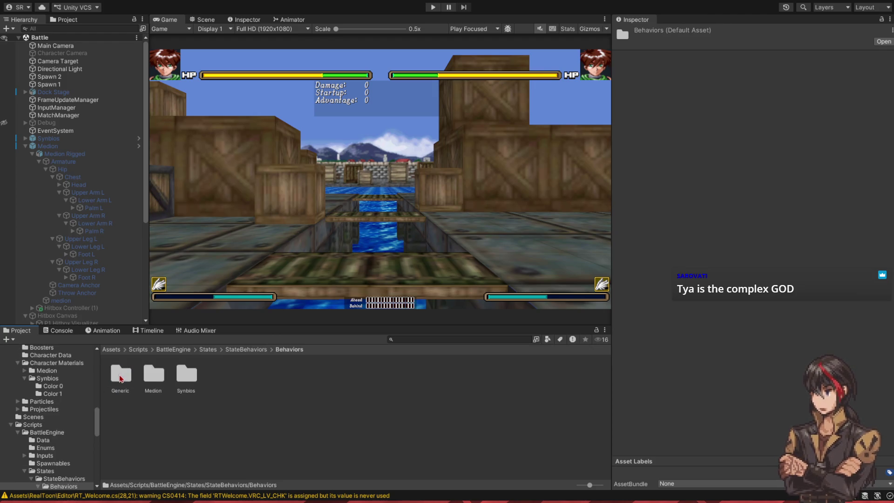
double_click(154, 377)
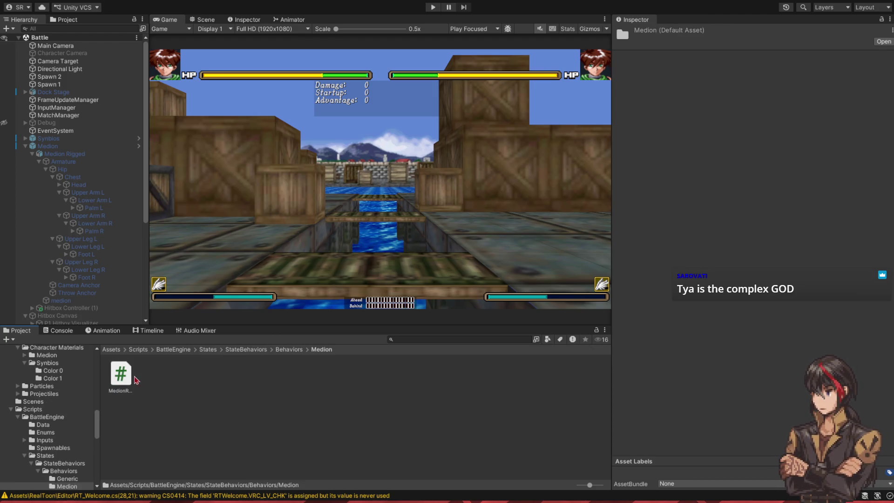
click(117, 379)
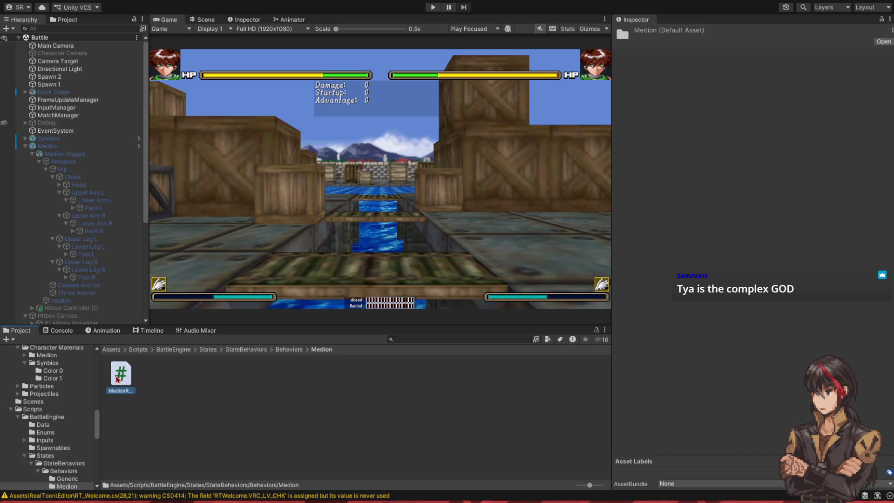
click(286, 354)
double_click(123, 377)
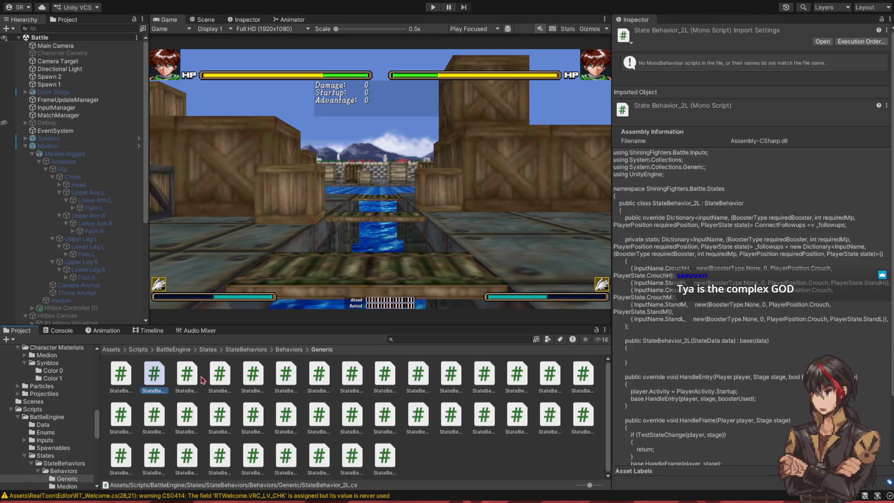
click(254, 377)
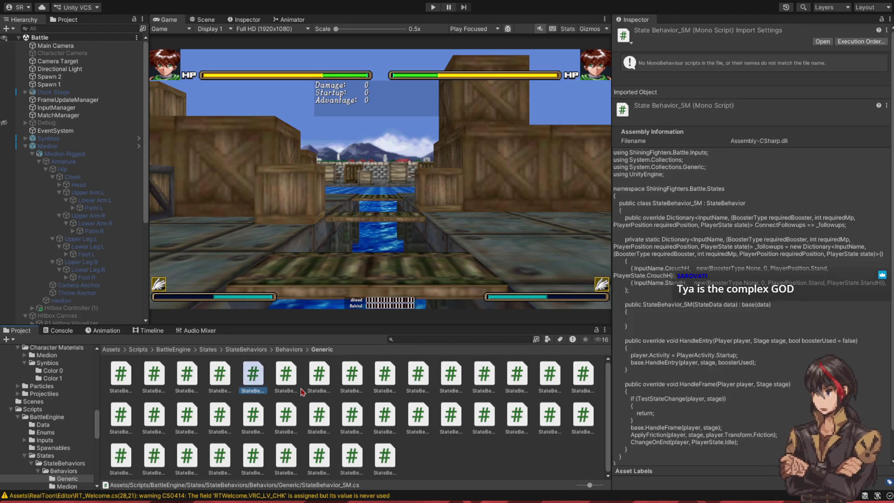
click(281, 354)
Paste the 5M script into Behaviors/Medion as StateBehavior_Medion_5M and open it
double_click(155, 375)
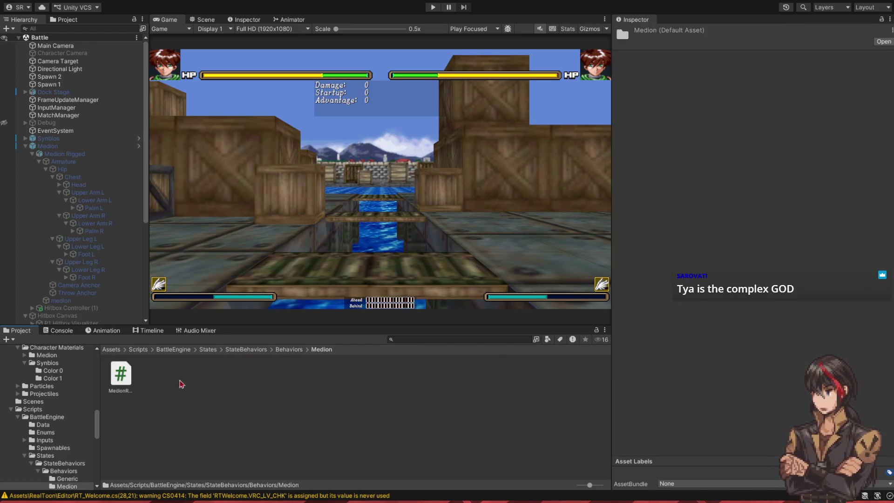
key(ctrl+v)
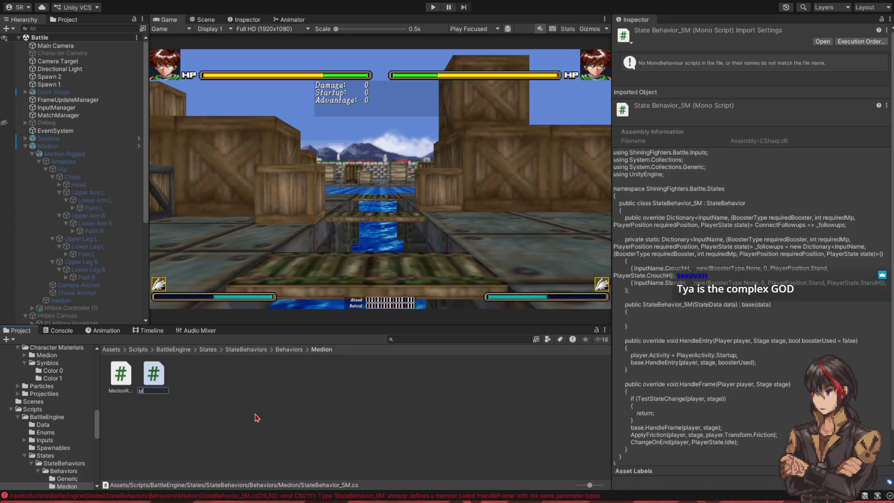
text(StateBehavio)
text(r_Medion_5)
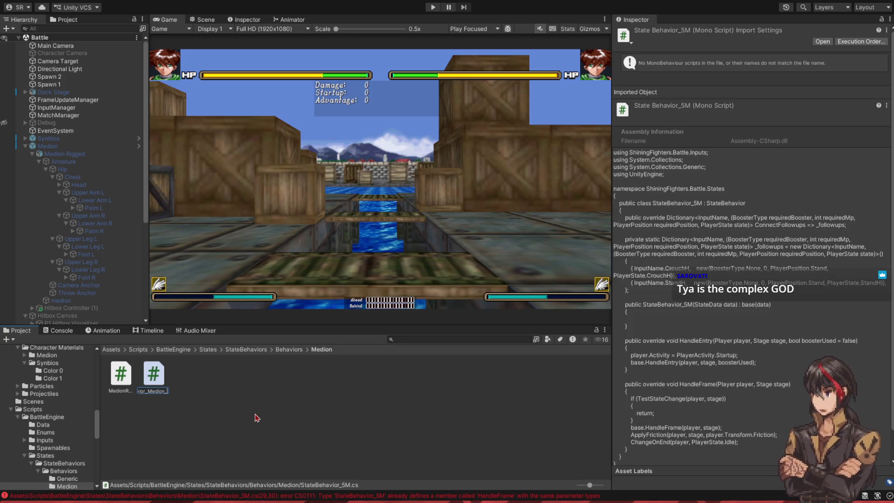
text(M)
key(Return)
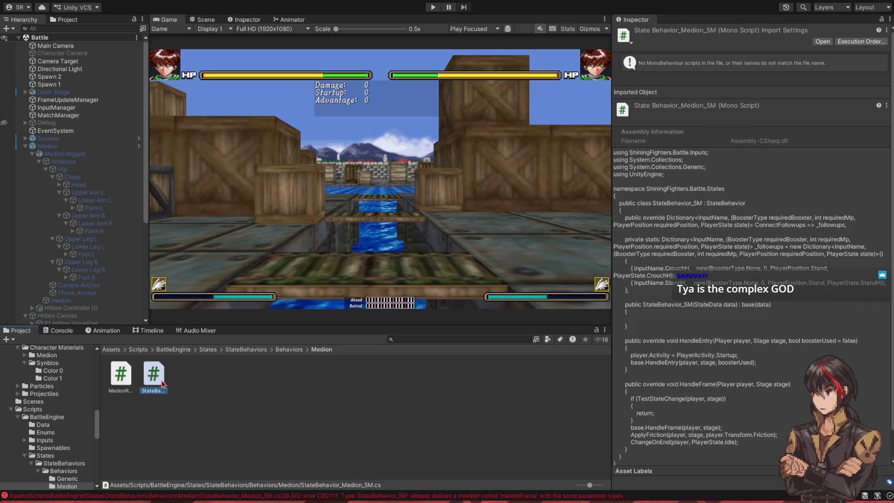
key(Return)
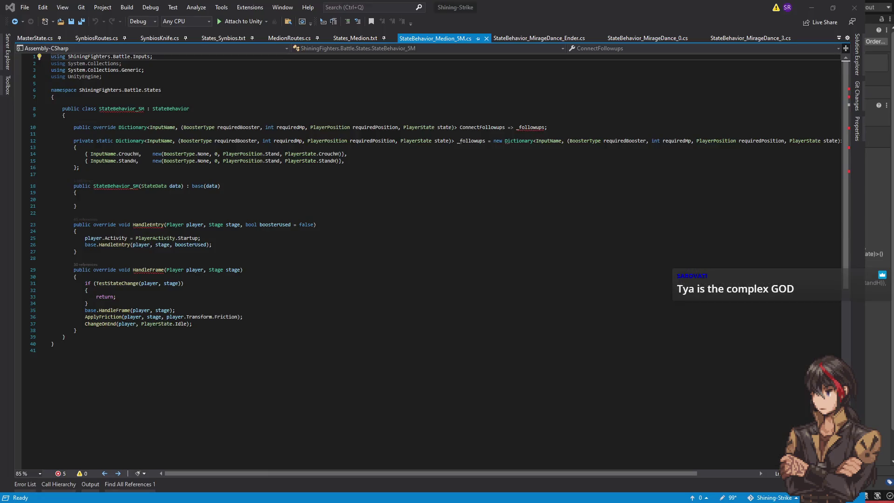
Insert 'Medion_' so the class and constructor both read StateBehavior_Medion_5M
click(121, 109)
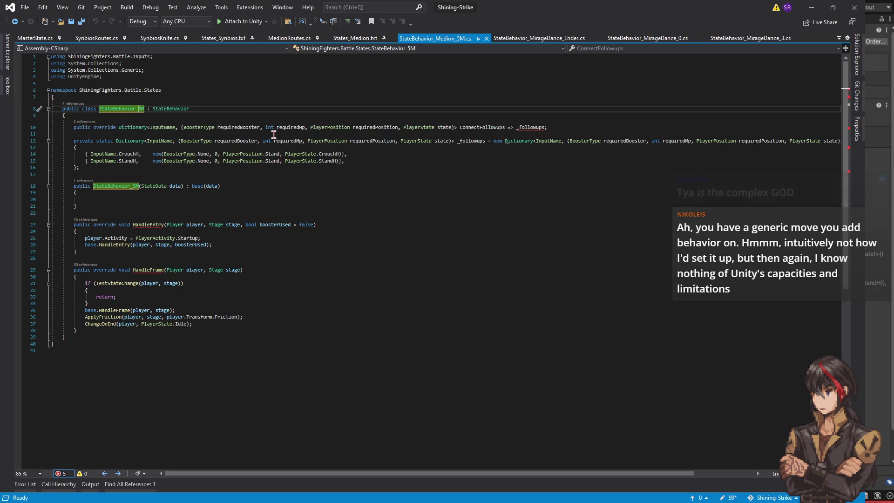
text(Medion_)
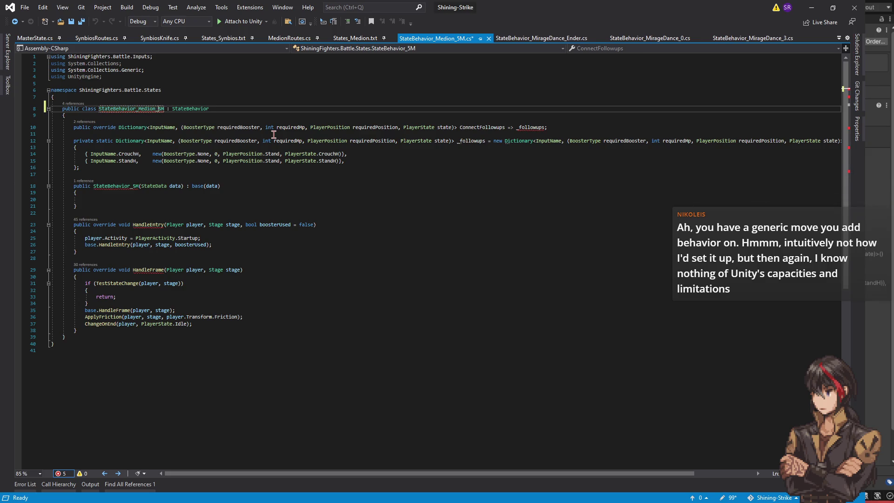
click(131, 186)
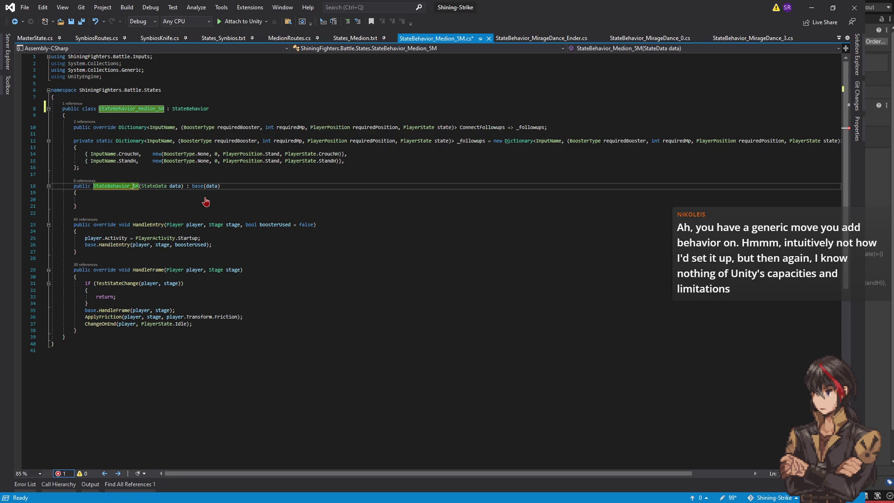
text(Medion_)
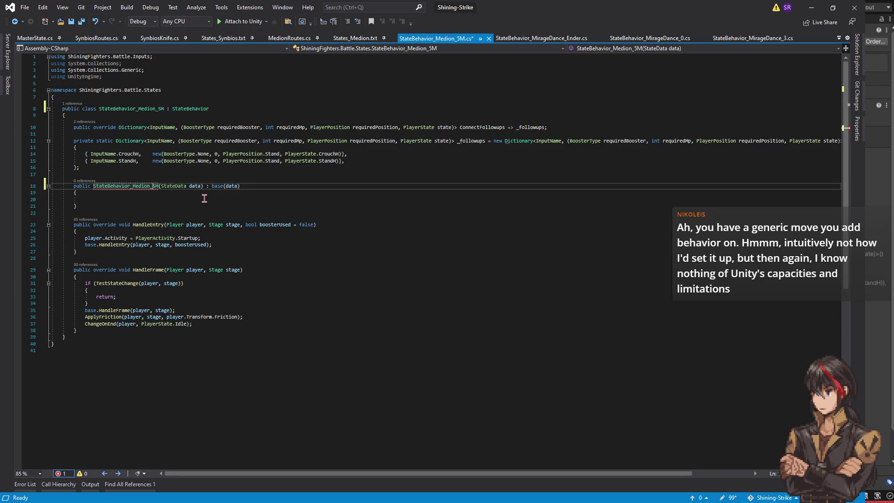
key(ctrl+r)
key(ctrl+r)
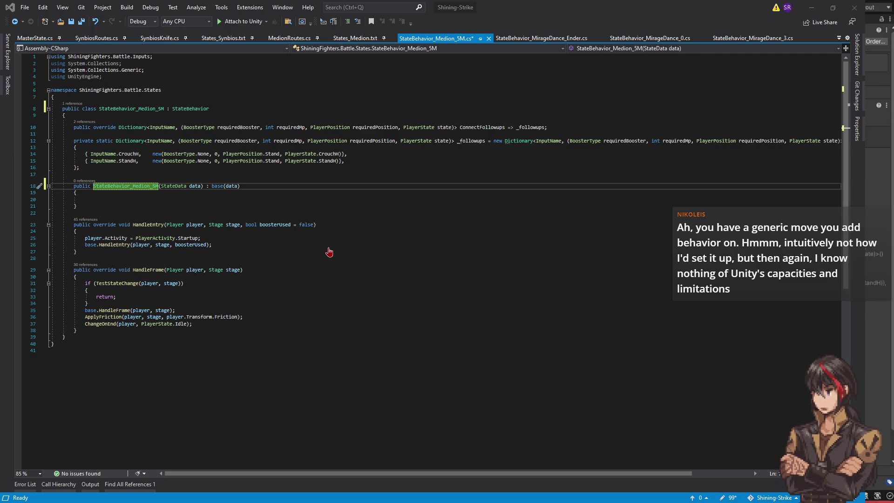
key(ctrl+minus)
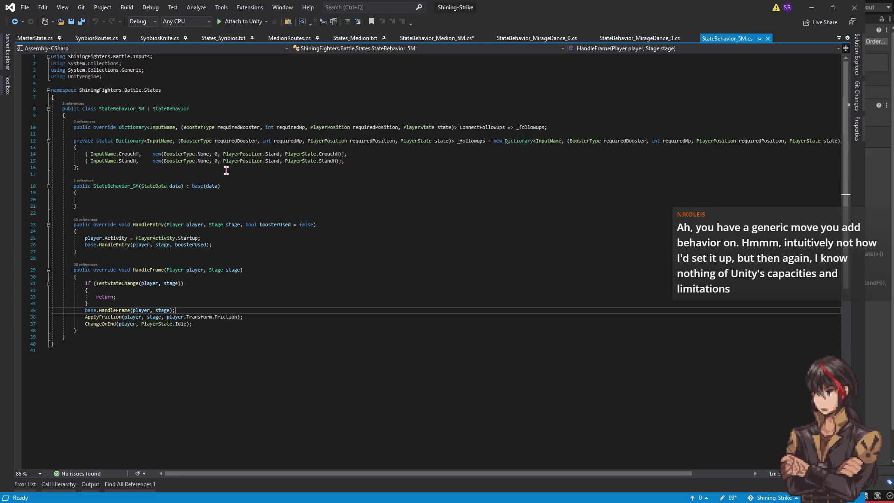
Review StateBehavior_5M's follow-up dictionary, HandleEntry and HandleFrame methods
mouse_move(299, 170)
mouse_down()
mouse_move(279, 154)
mouse_move(280, 141)
mouse_up()
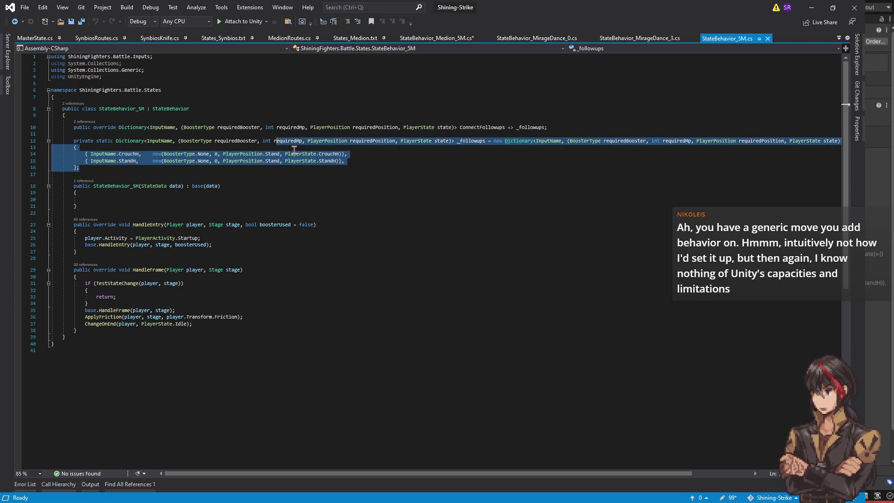
click(415, 166)
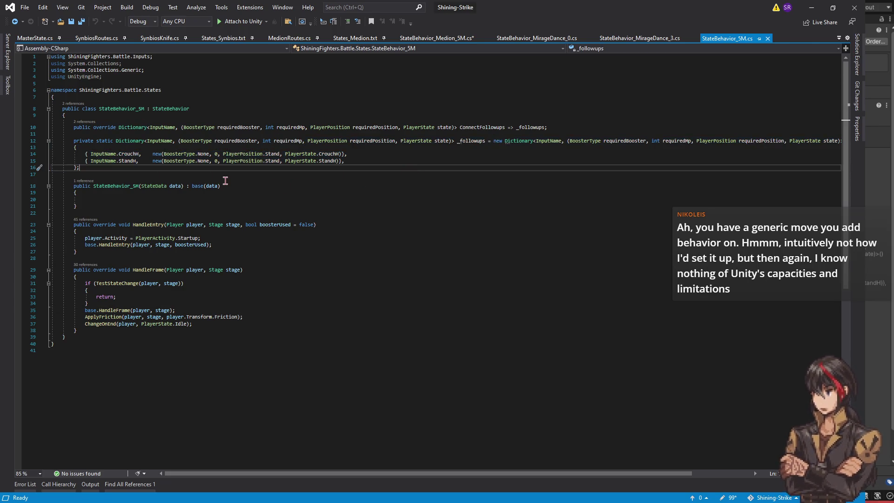
click(226, 238)
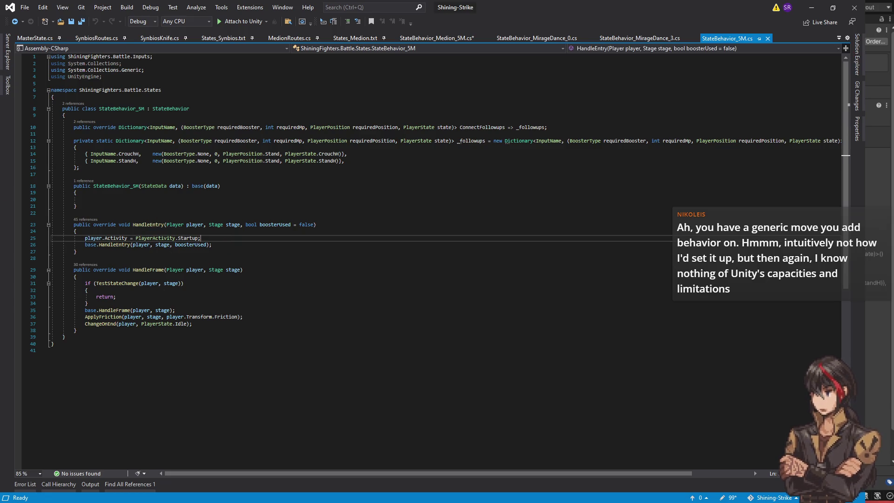
drag(236, 323, 231, 286)
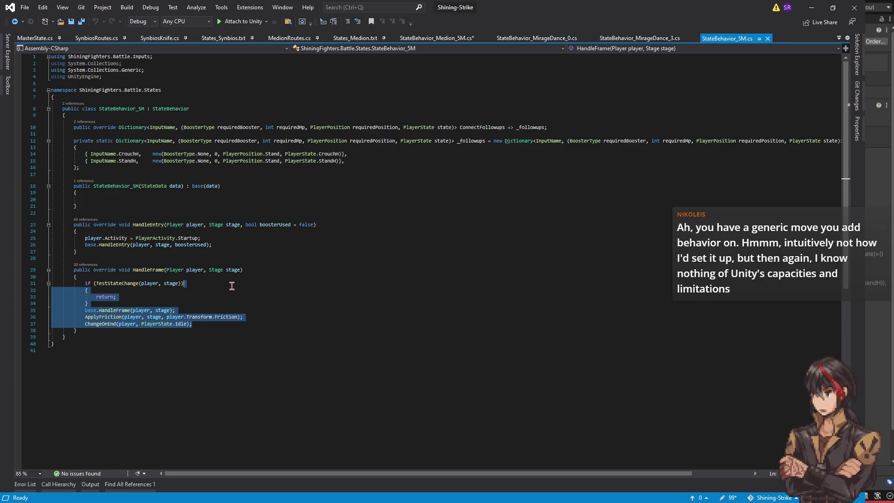
click(288, 278)
Go to the StateBehavior base class and read its Loop, ChangeOnEnd and ResolveDirection methods
click(171, 108)
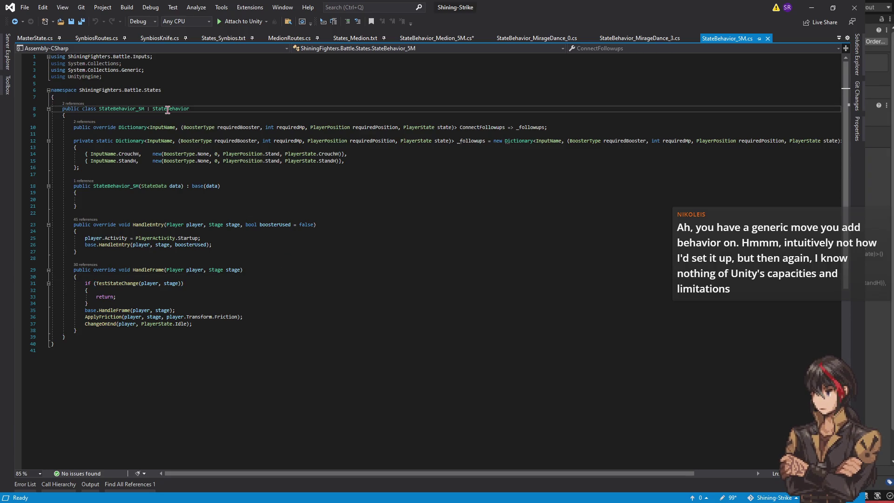
key(F12)
scroll(296, 216, down, 10)
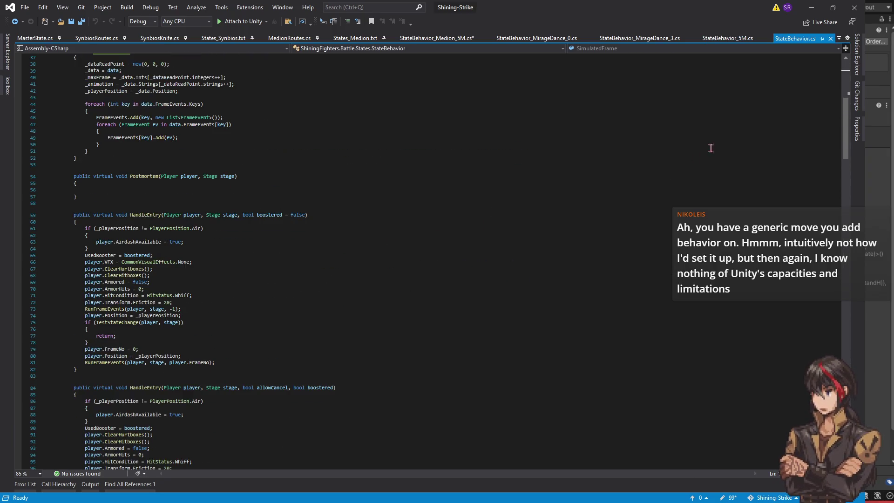
drag(847, 135, 845, 248)
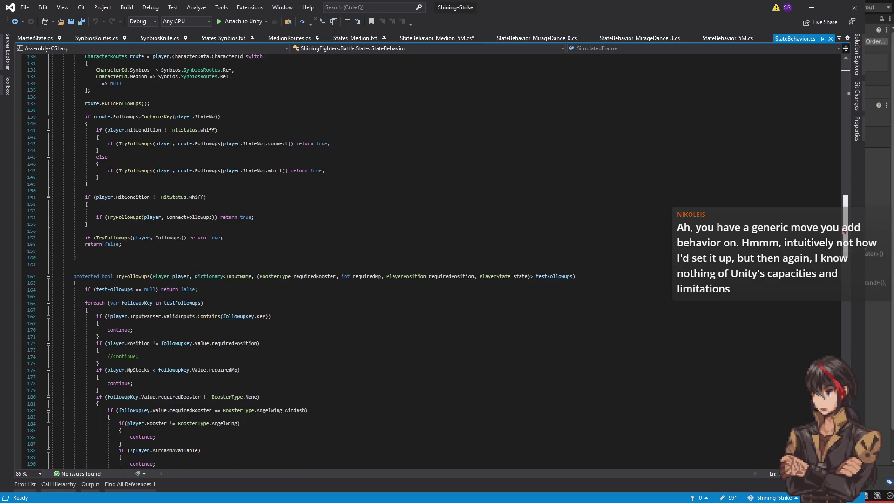
scroll(423, 235, down, 7)
drag(846, 265, 855, 364)
click(158, 89)
click(180, 209)
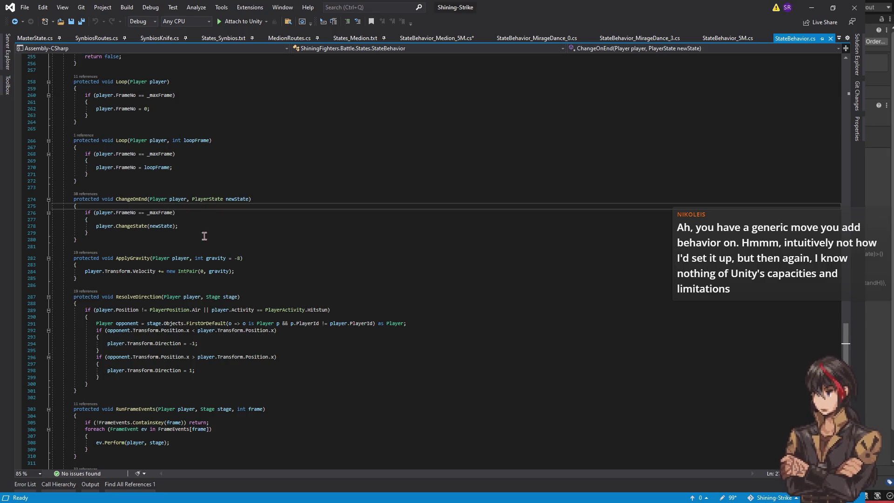
scroll(217, 252, down, 4)
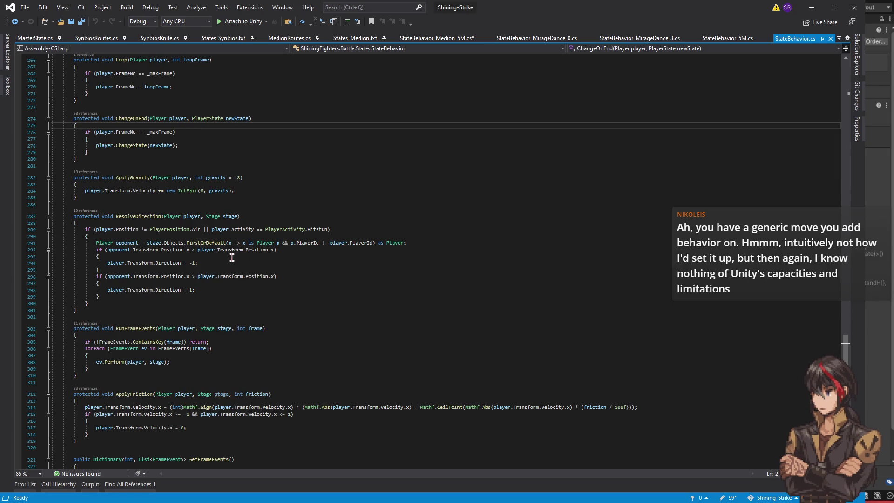
click(289, 273)
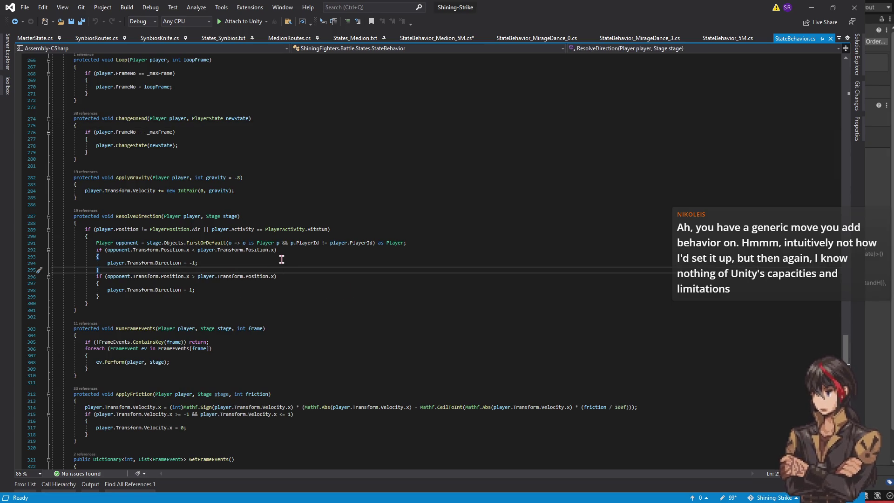
key(ctrl+Tab)
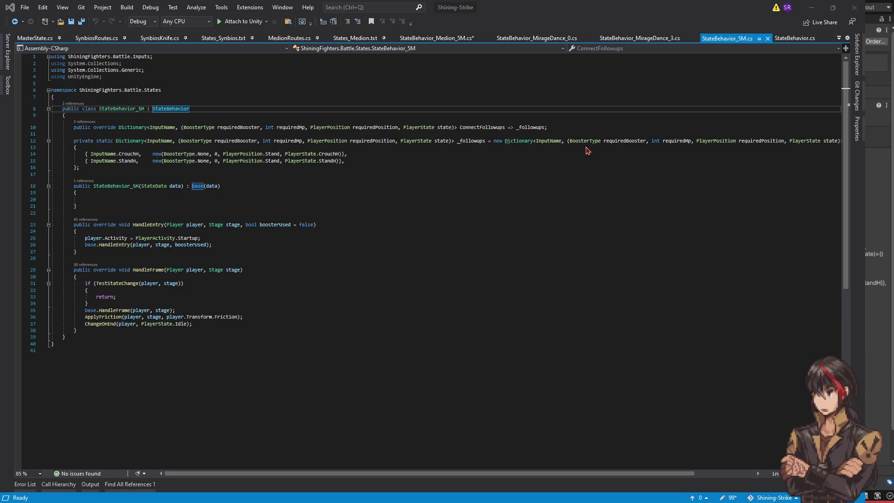
Revert the base class to StateBehavior, save StateBehavior_Medion_5M, then view States_Medion.txt
key(ctrl+minus)
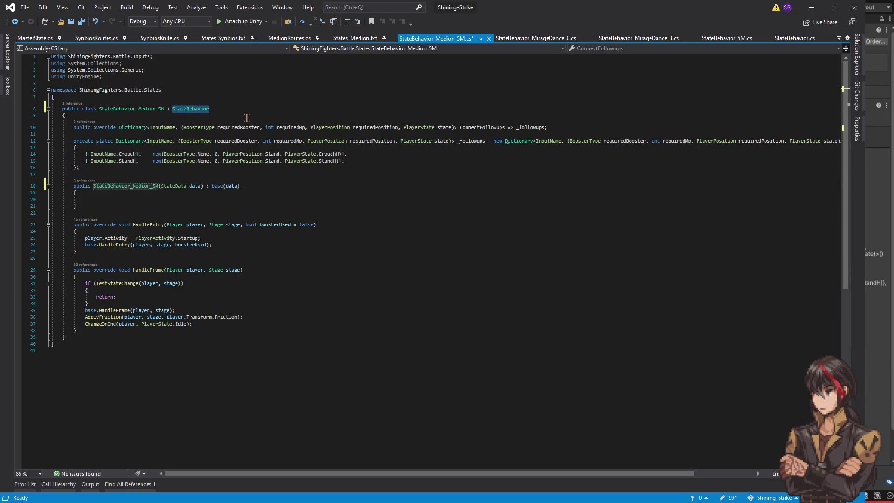
text(Stat)
key(Tab)
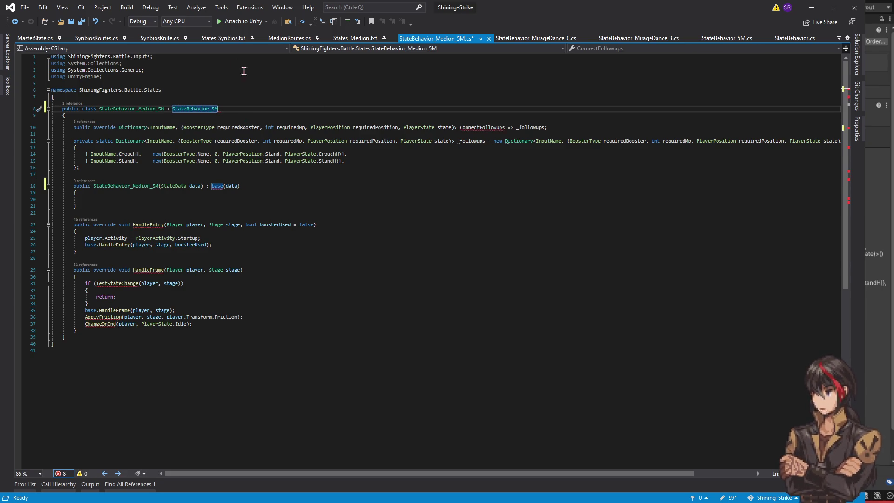
key(ctrl+z)
key(ctrl+z)
click(293, 186)
click(261, 252)
click(250, 279)
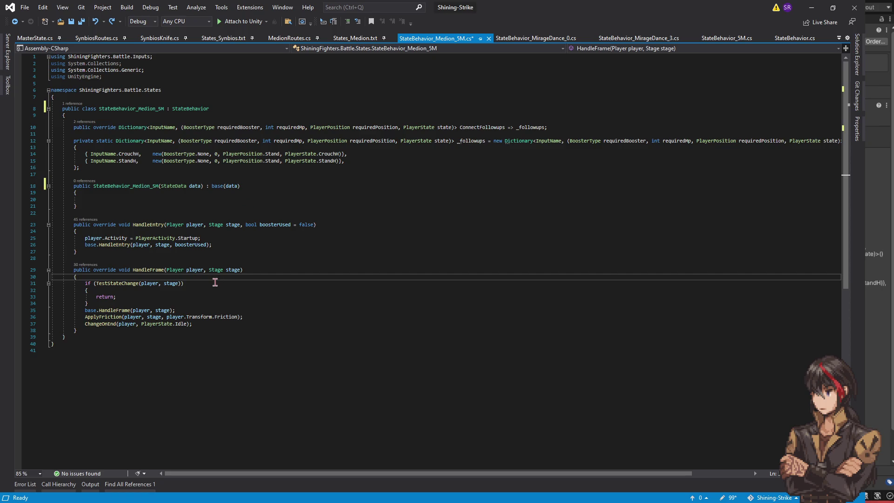
key(ctrl+s)
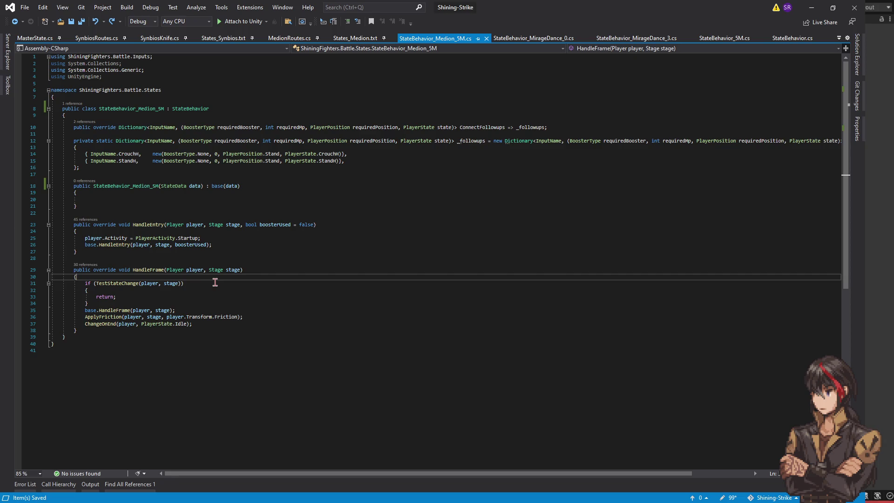
click(183, 309)
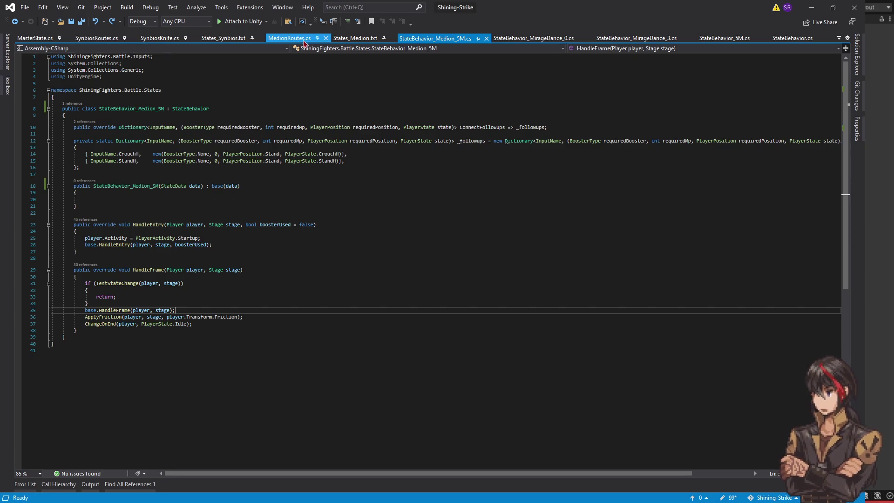
click(344, 41)
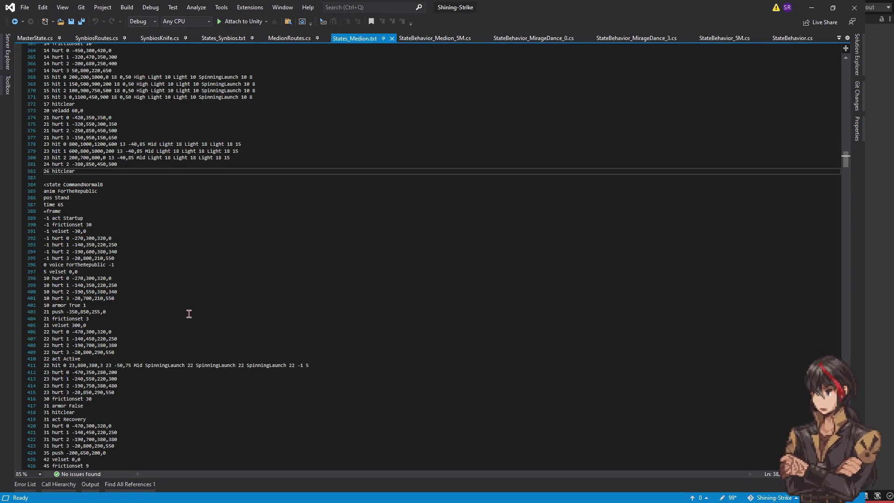
Search 'jm' to find the JumpM state and copy its '14 status Whiff' line
click(326, 178)
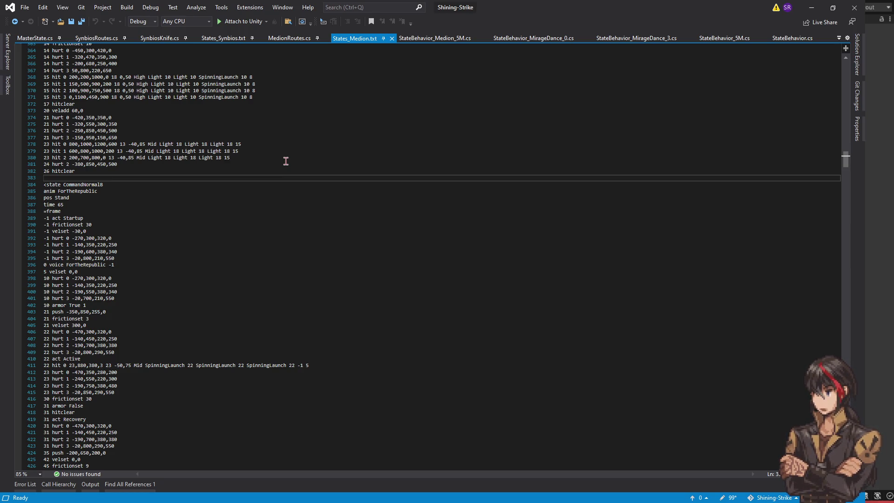
key(ctrl+f)
text(jm)
scroll(186, 256, down, 7)
scroll(184, 314, down, 9)
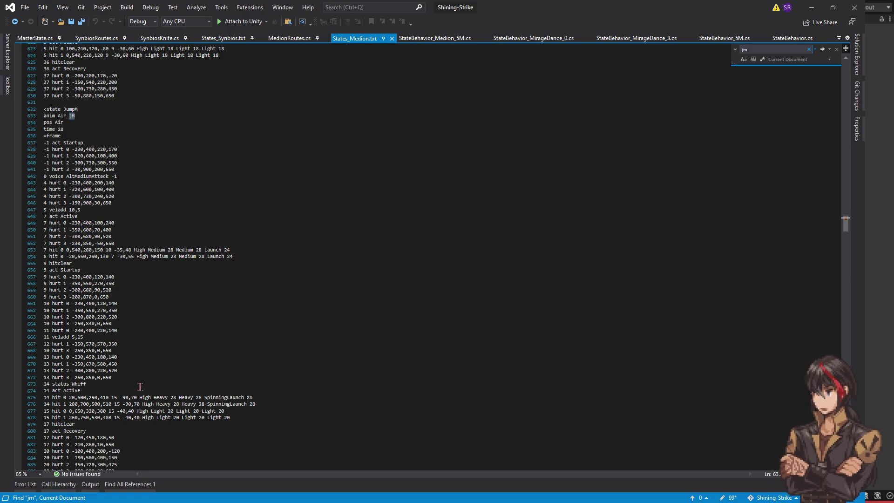
drag(140, 386, 150, 379)
key(ctrl+c)
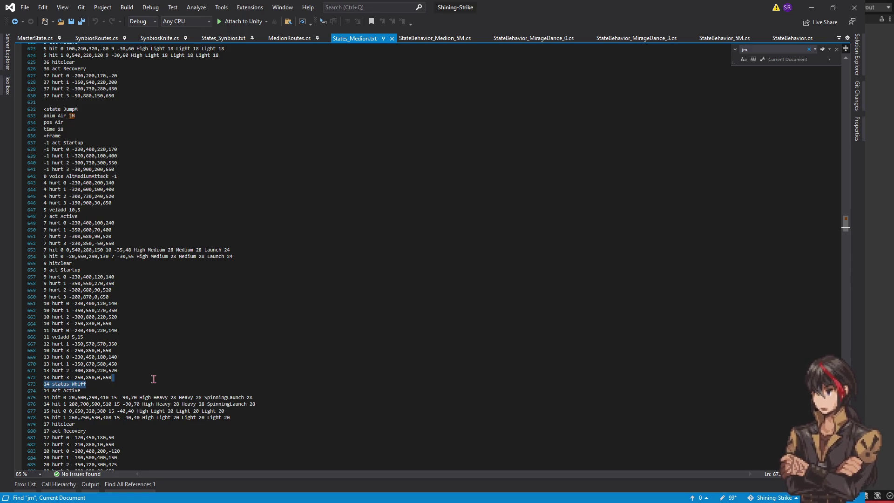
click(165, 364)
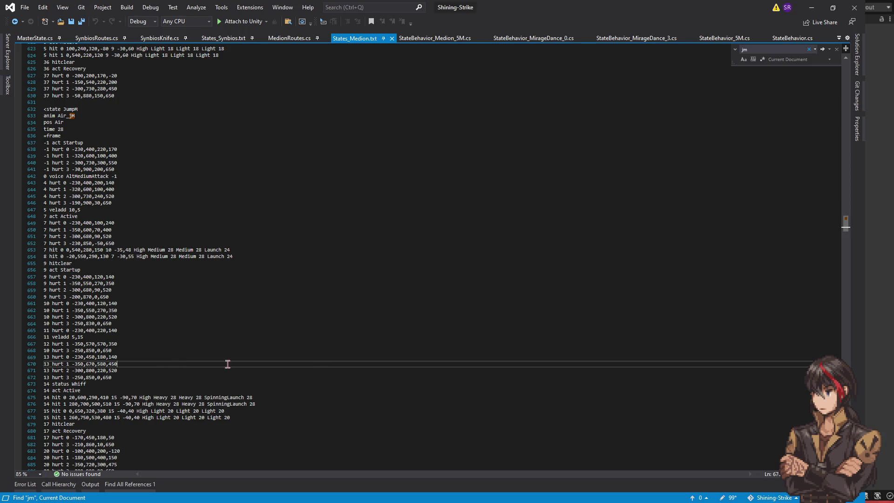
Search '5m' and paste the status Whiff line after StandM's frame-21 hurtboxes
key(ctrl+f)
text(5m)
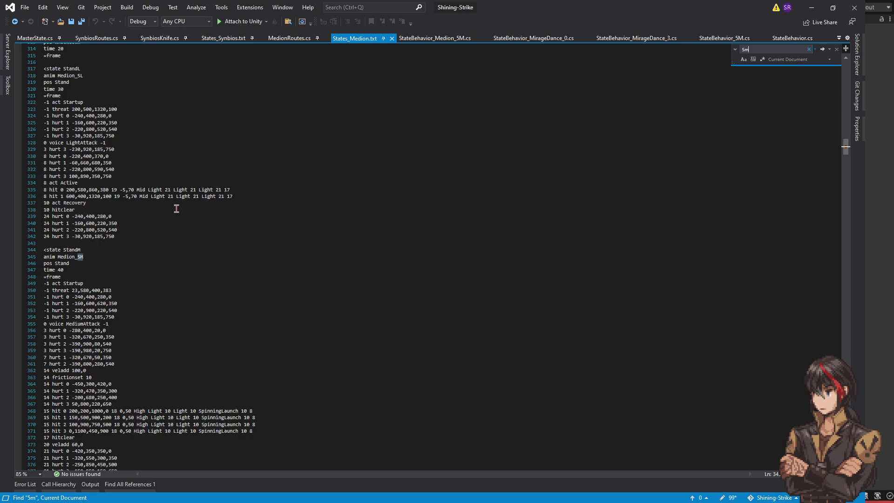
scroll(177, 208, down, 6)
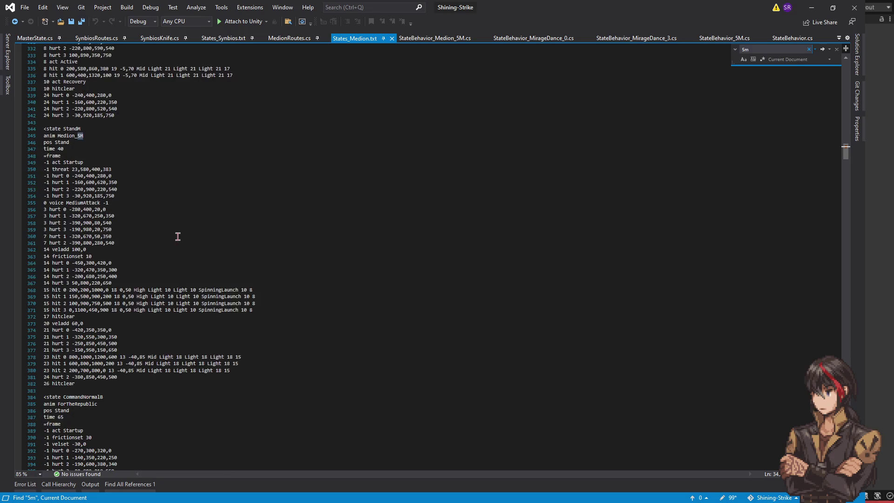
click(154, 277)
click(127, 347)
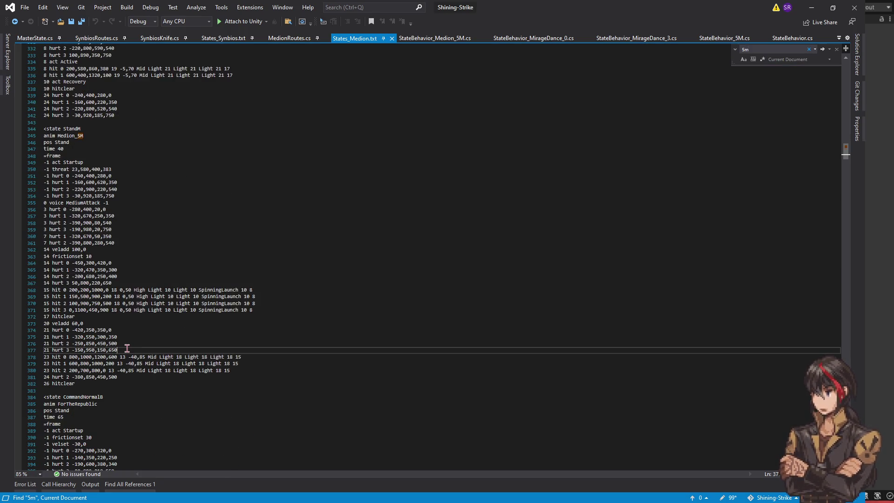
key(Return)
key(ctrl+v)
Change the pasted line's frame to 23 and add '23 act Active' below it
key(Home)
key(shift+Right)
key(shift+Right)
text(23)
key(End)
key(Return)
text(23 act Active)
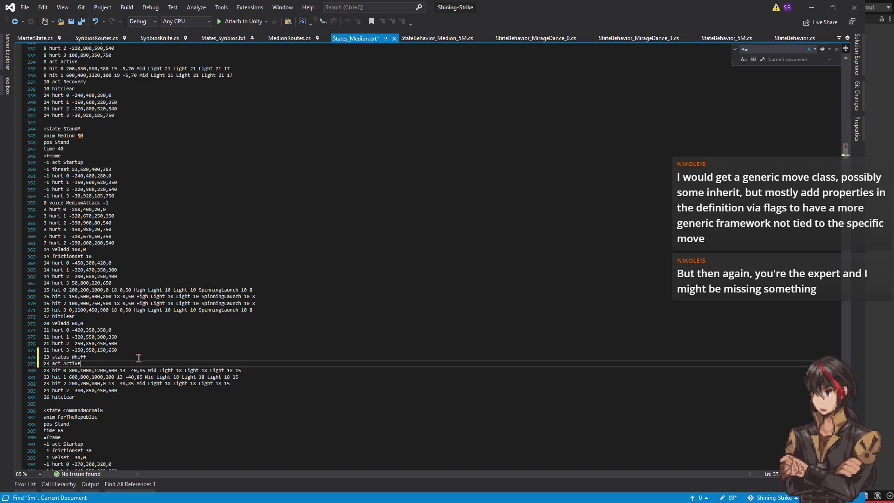
Add a Recovery act line, typed 'act Revocover', after StandM's '26 hitclear' line
key(Down)
key(Down)
key(Down)
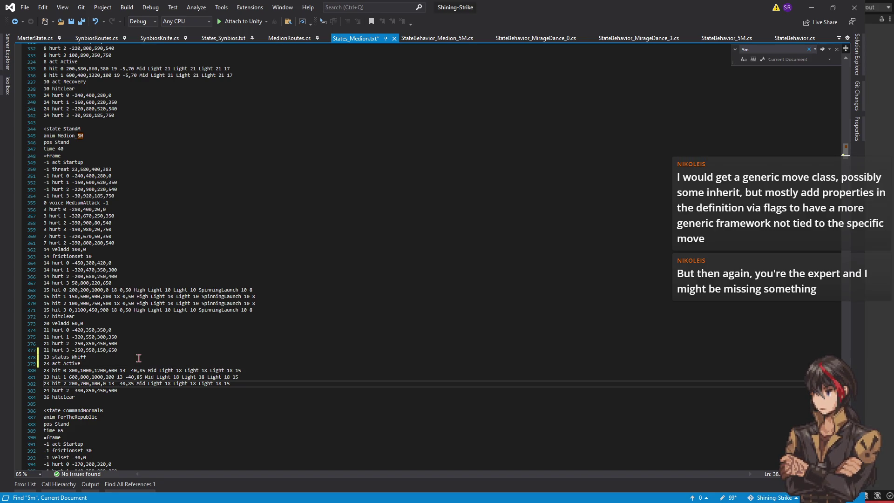
key(Down)
key(Down)
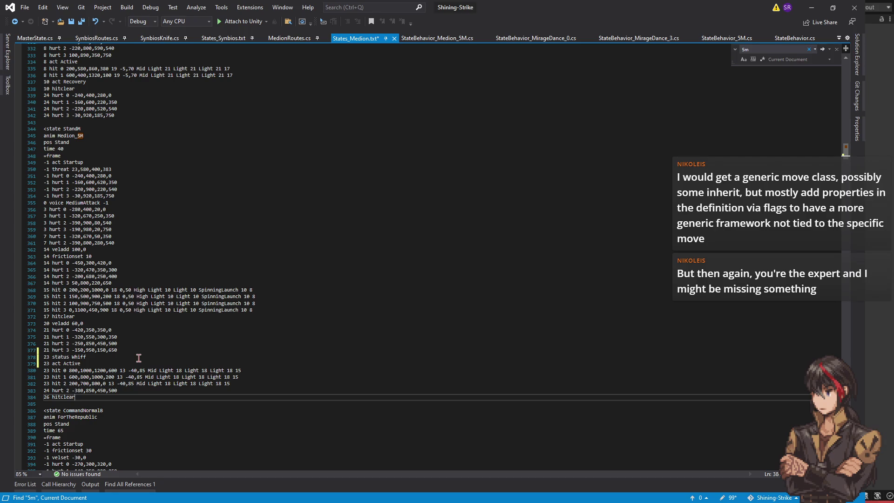
key(Return)
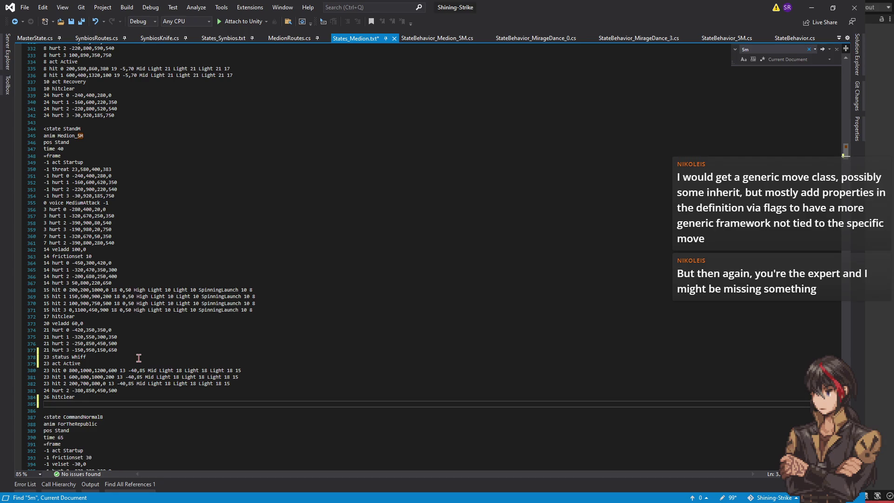
text(act Revo)
text(cover)
Check the Startup act after hitclear in Synbios's JumpM state for reference
click(253, 40)
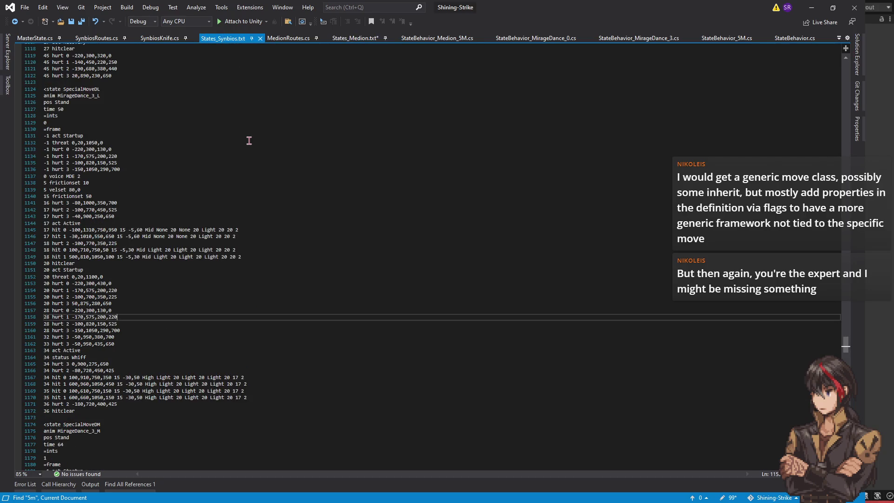
text(m)
key(Return)
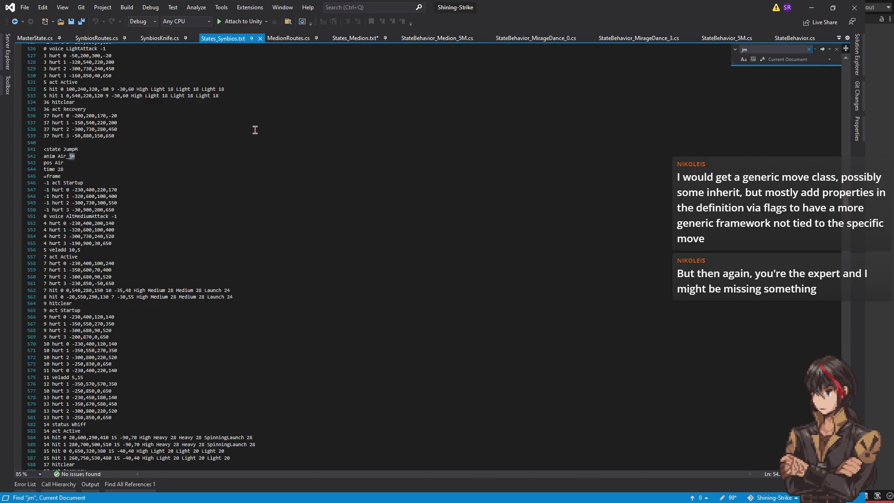
click(134, 310)
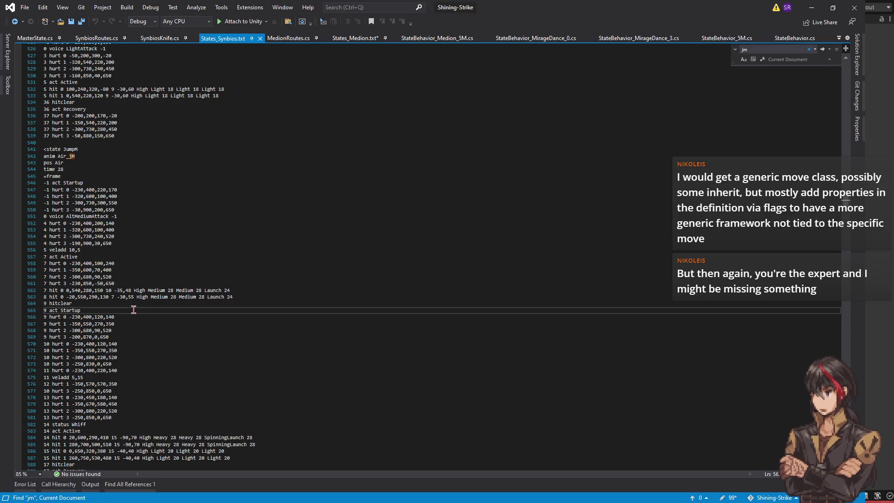
In States_Medion.txt, add '17 act Startup' after 17 hitclear and an Active act before the frame-15 hits
key(ctrl+Tab)
click(137, 322)
key(ctrl+Return)
text(17 act Startup)
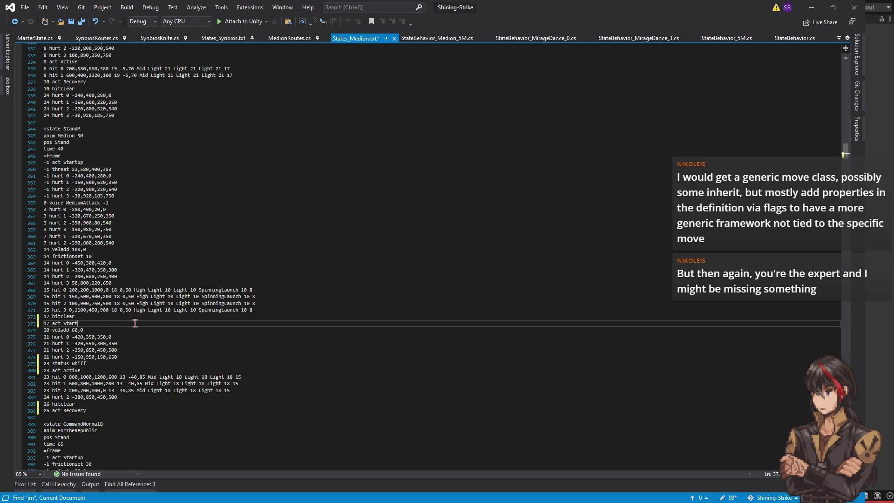
click(127, 282)
key(Return)
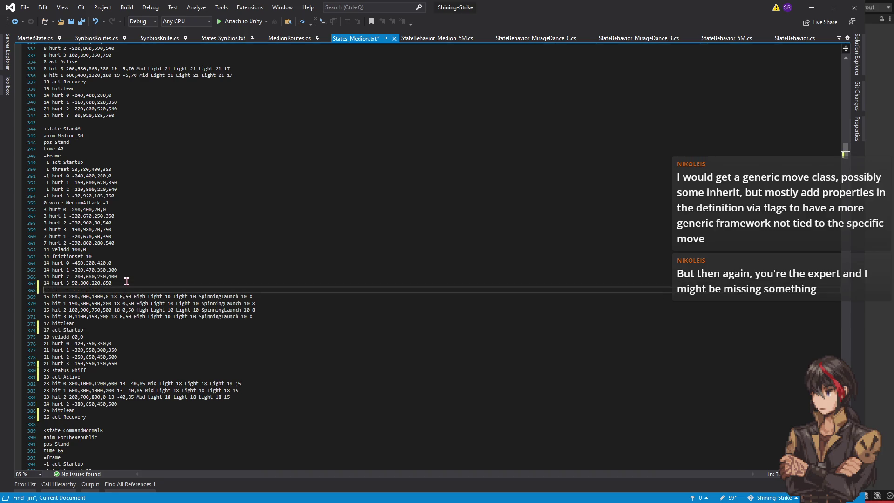
text(Active)
Set StandM's threat to 0,1100,1000,0 and save States_Medion.txt
click(123, 170)
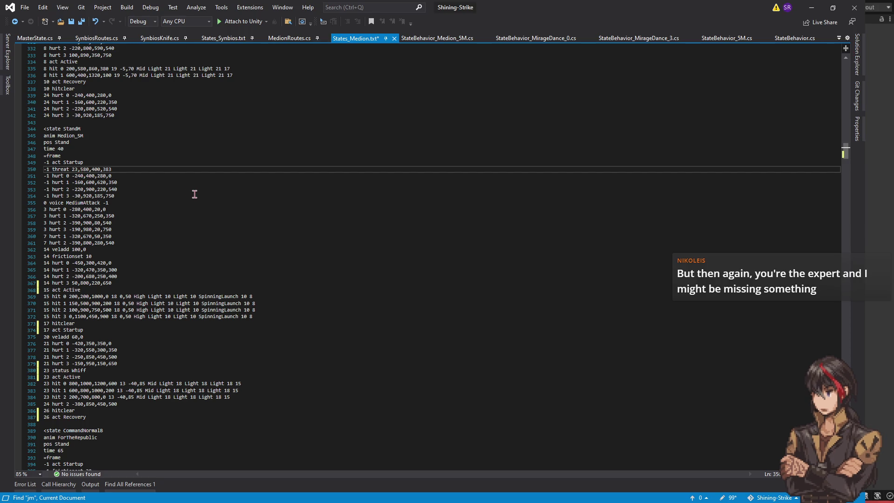
text(0)
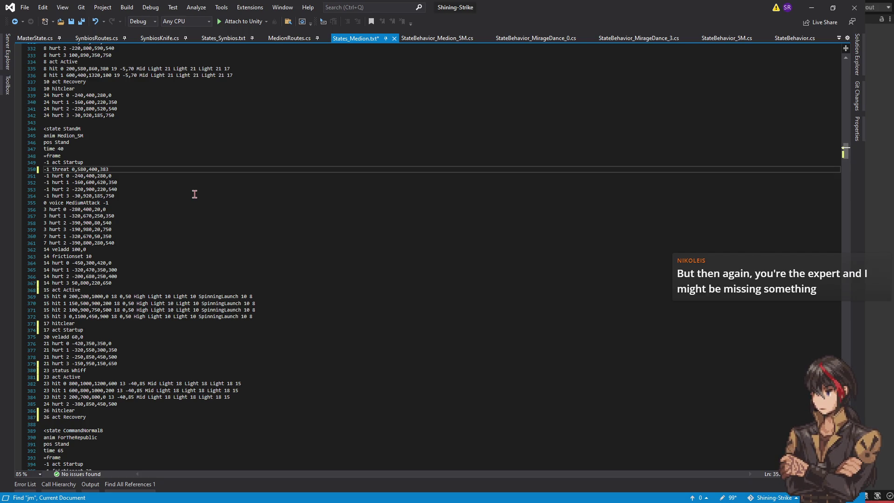
key(shift+Right)
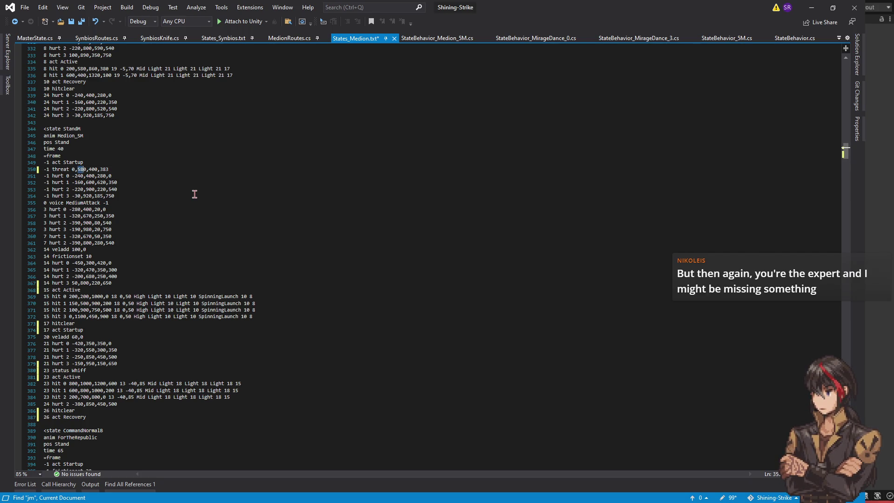
text(110)
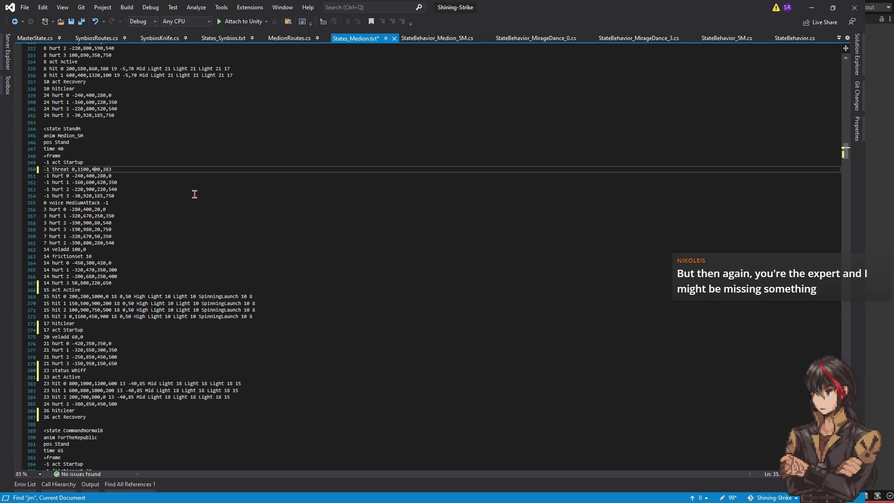
key(shift+Left)
text(10)
key(shift+End)
text(0)
key(ctrl+s)
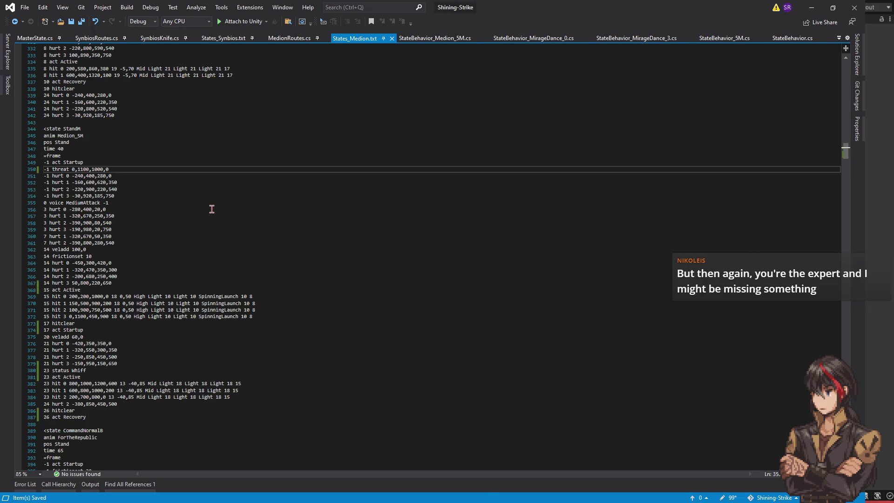
key(ctrl+Tab)
key(ctrl+Tab)
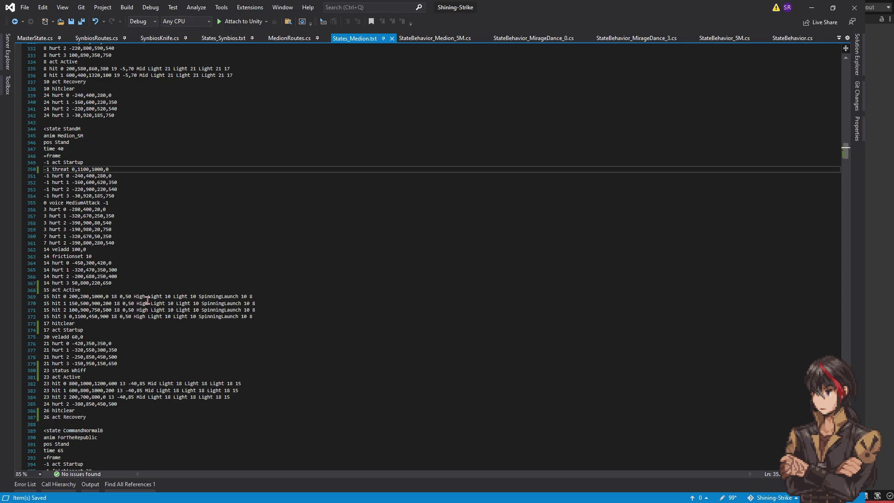
click(156, 269)
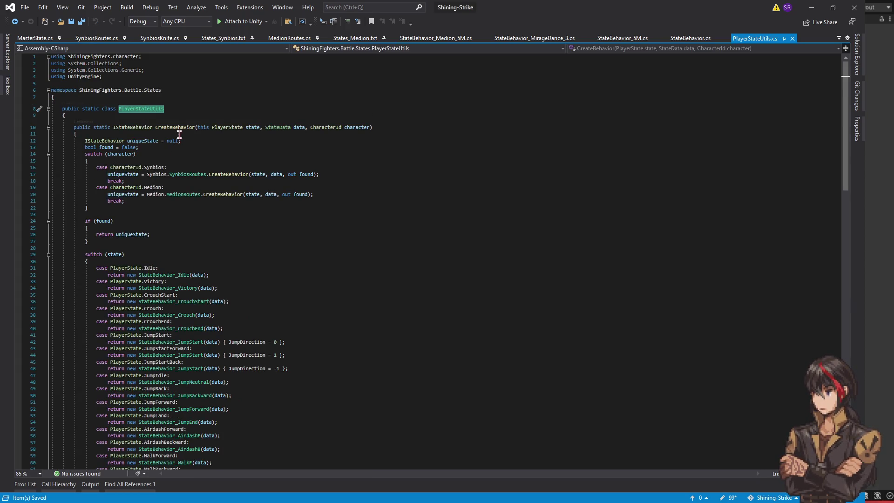
Go to the definition of StateBehavior_5P from the StandL case in PlayerStateUtils.cs
scroll(182, 153, down, 7)
scroll(183, 153, down, 13)
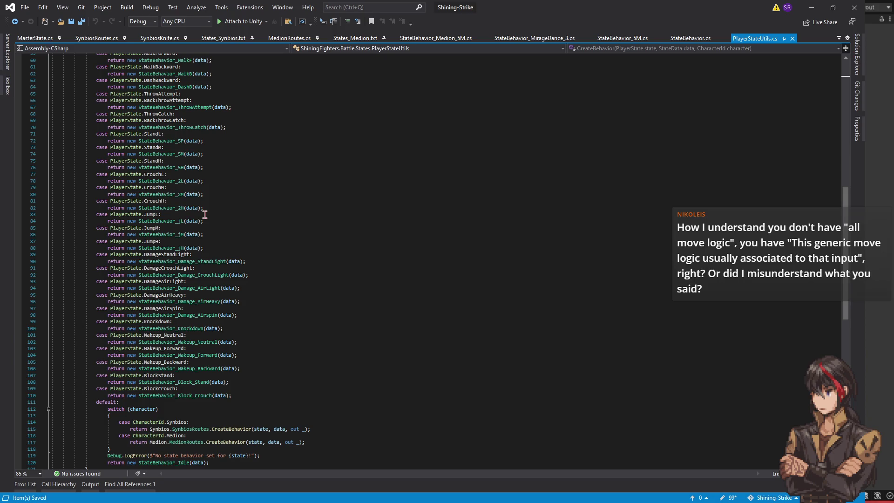
scroll(191, 181, up, 10)
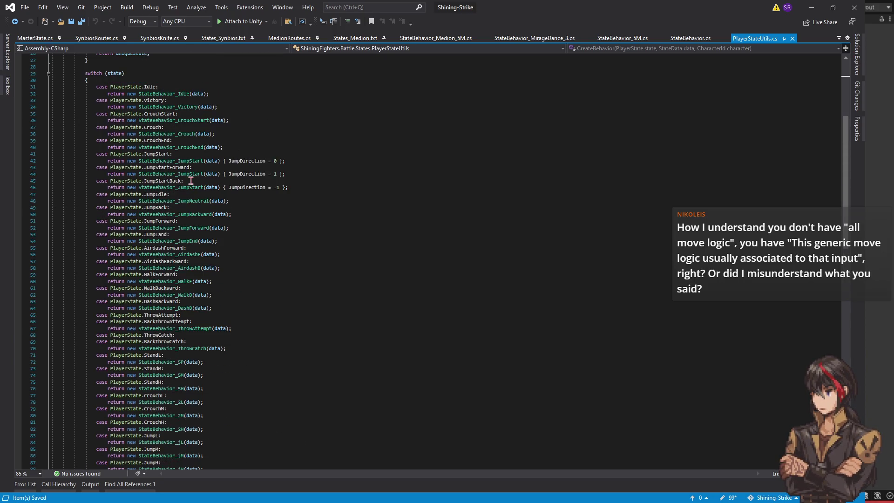
click(160, 364)
key(F12)
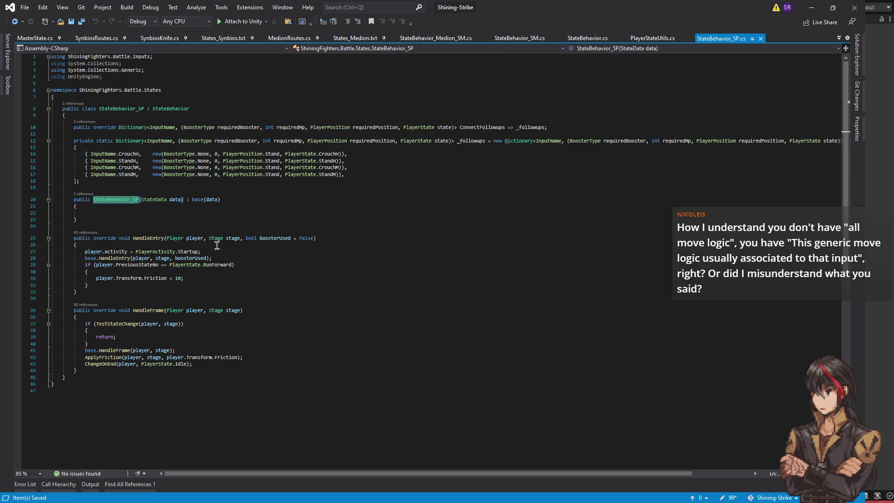
Look up the base class HandleEntry definition from StateBehavior_5P's HandleEntry
click(159, 239)
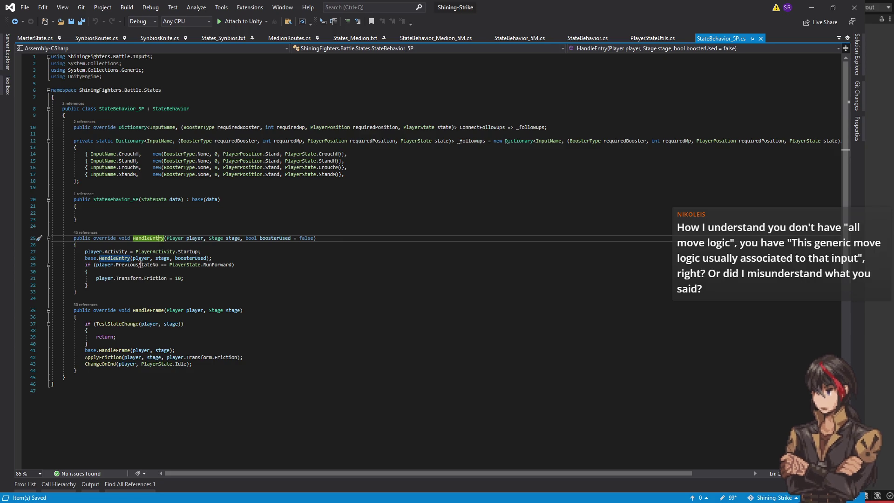
click(121, 252)
click(118, 259)
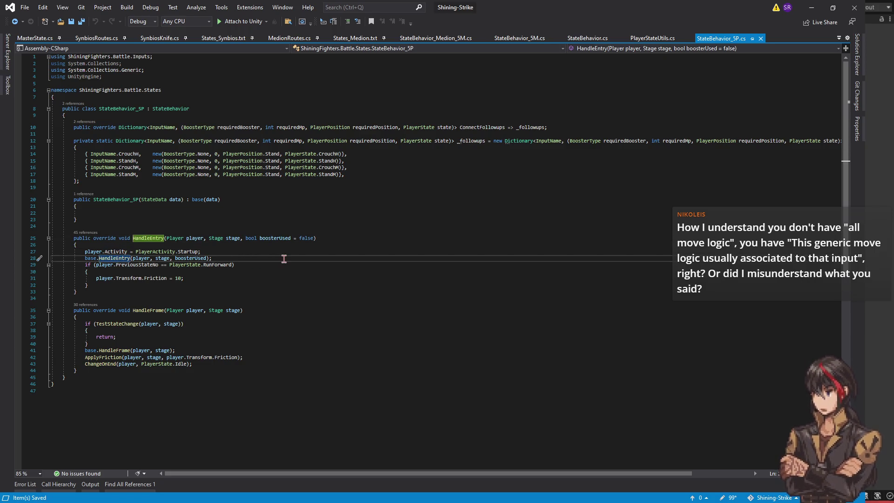
key(F12)
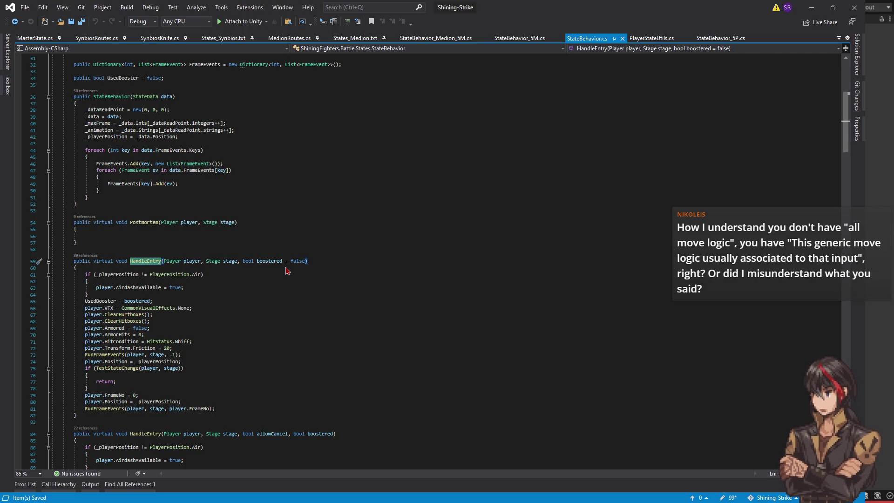
Navigate back to StateBehavior_5P, then bring up MedionRoutes.cs
click(13, 22)
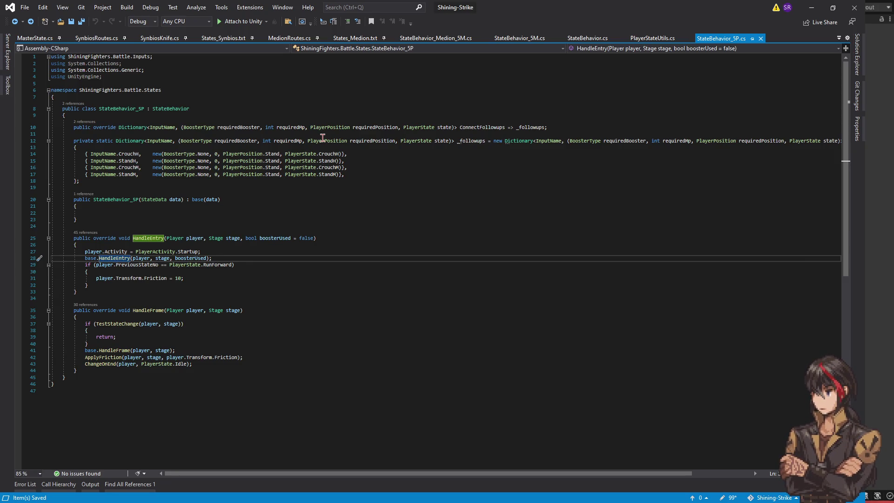
click(284, 39)
click(338, 189)
click(96, 39)
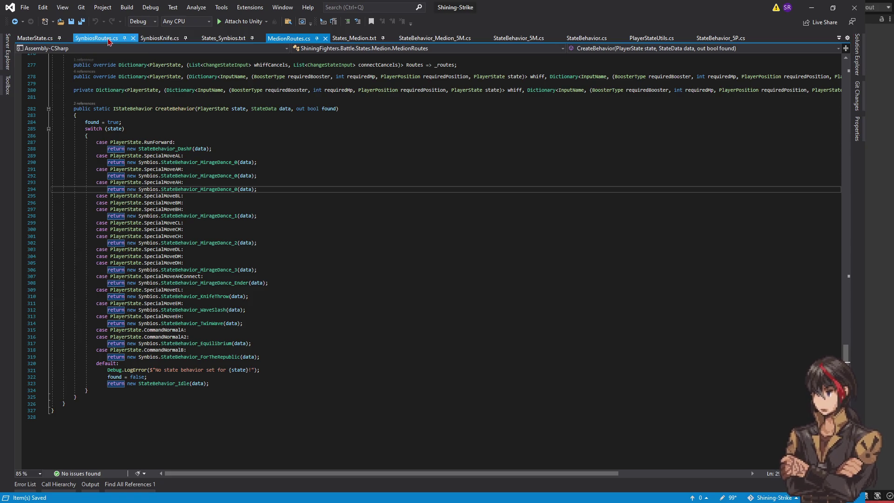
Review SynbiosRoutes.cs's BuildFollowups method, then return to States_Medion.txt
click(848, 328)
mouse_move(848, 327)
mouse_down()
mouse_move(842, 177)
mouse_move(843, 328)
mouse_move(843, 319)
mouse_up()
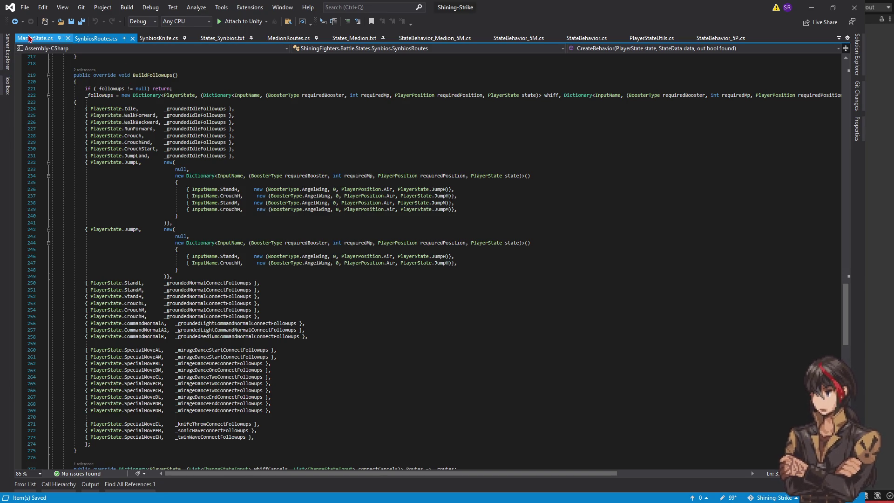
click(195, 75)
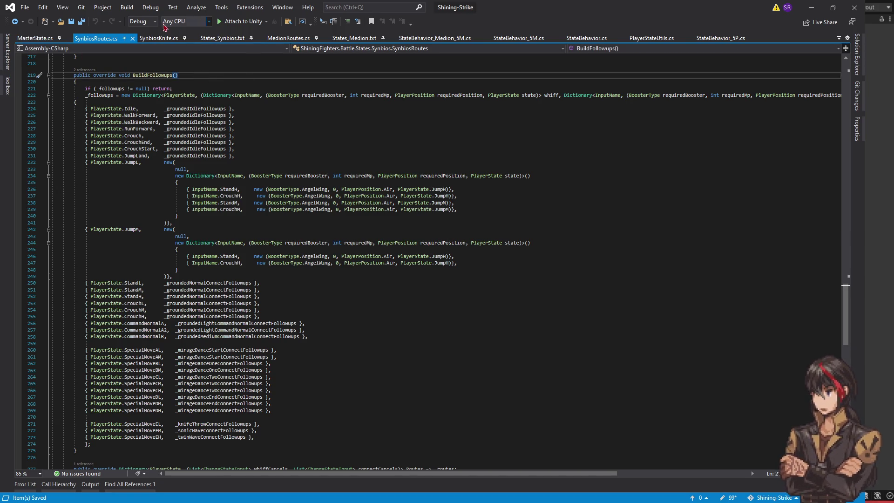
click(344, 41)
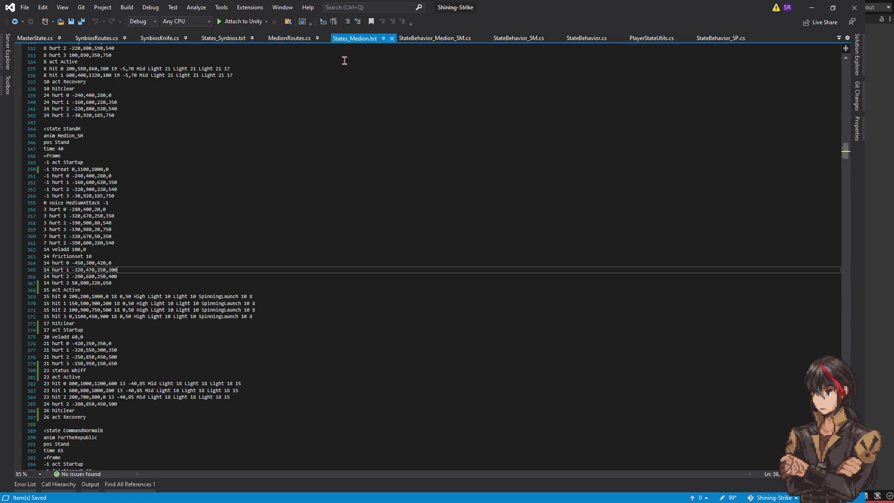
Find the MirageDance state in States_Synbios.txt by searching 'mirageda'
click(60, 155)
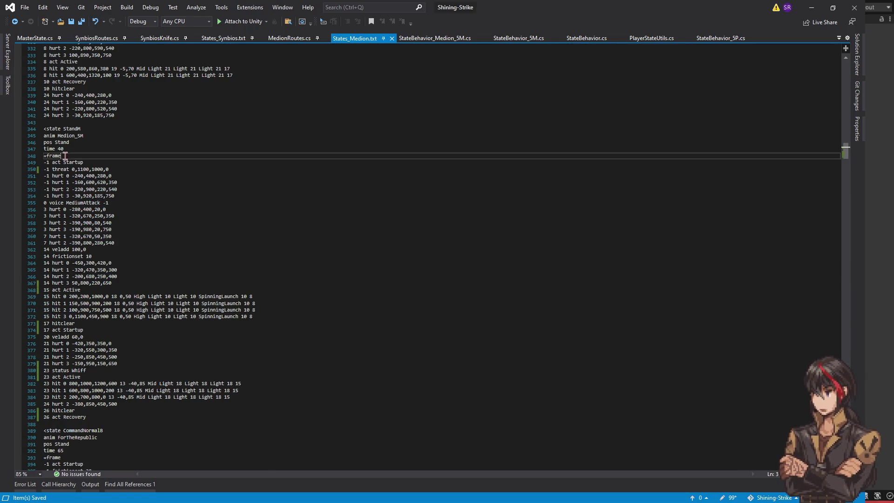
scroll(171, 183, up, 5)
scroll(170, 183, down, 7)
click(223, 38)
click(256, 122)
key(ctrl+f)
text(mirageda)
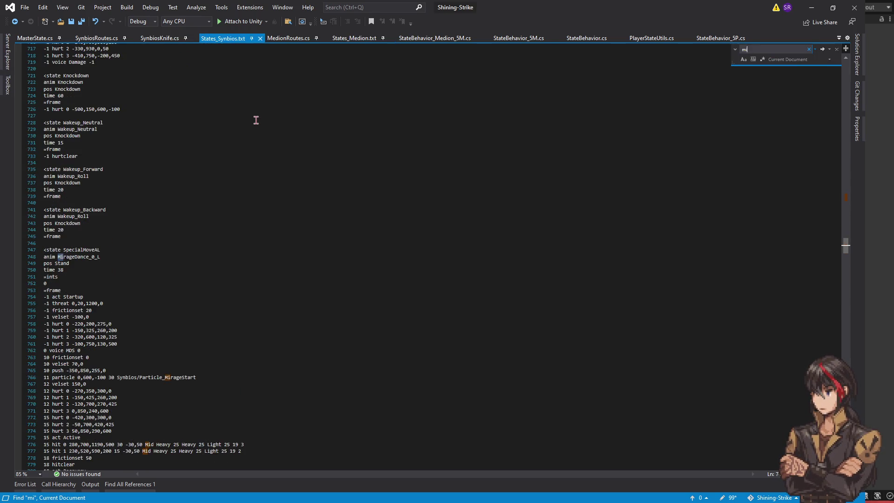
click(86, 278)
click(65, 282)
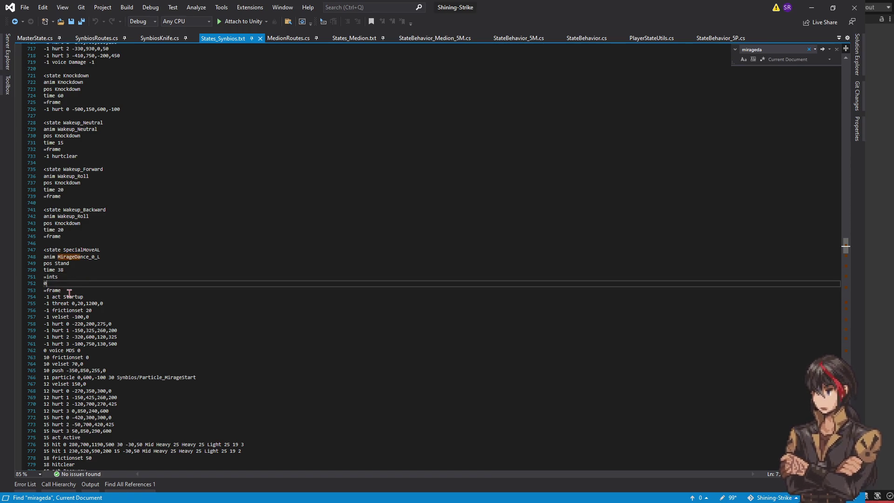
Review StateBehavior_MirageDance_0.cs's constructor and Version assignment, then return to StateBehavior_5P.cs
key(alt+Tab)
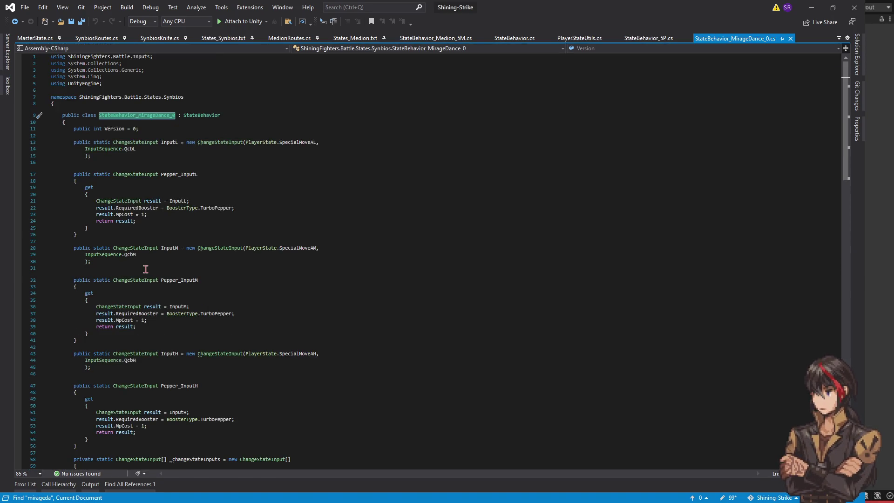
scroll(159, 275, down, 10)
scroll(175, 281, down, 6)
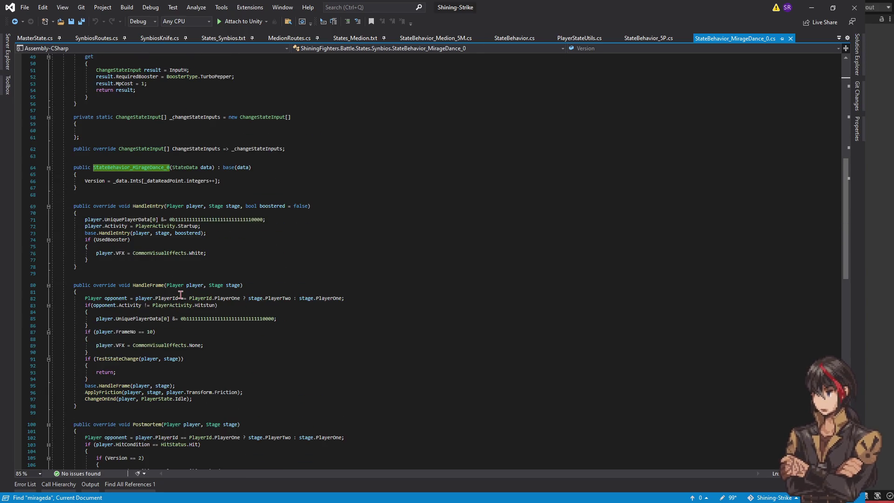
click(223, 180)
scroll(233, 188, up, 3)
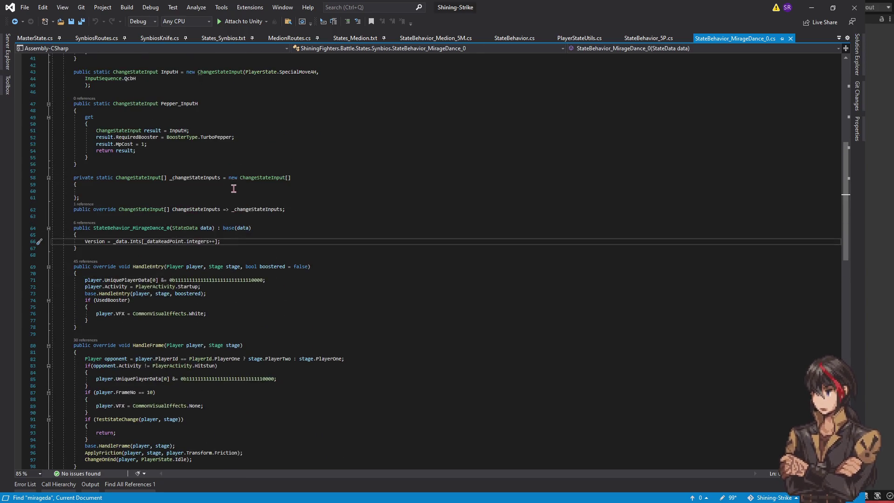
click(201, 235)
click(222, 242)
scroll(217, 268, down, 4)
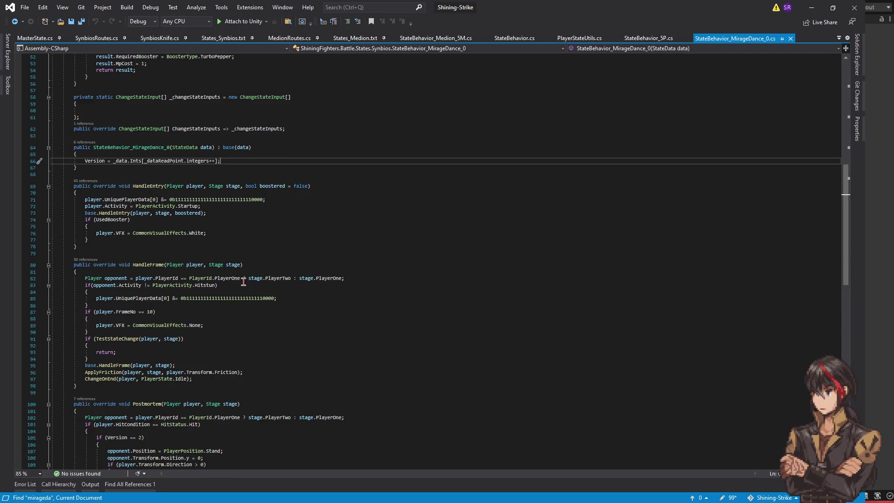
click(645, 42)
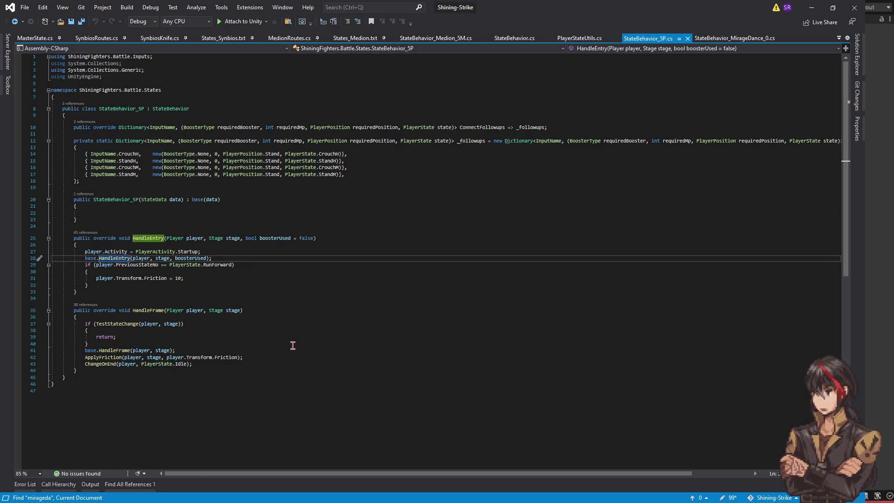
Inspect the ApplyFriction call in StateBehavior_5P's HandleFrame, then switch to MedionRoutes.cs
click(111, 358)
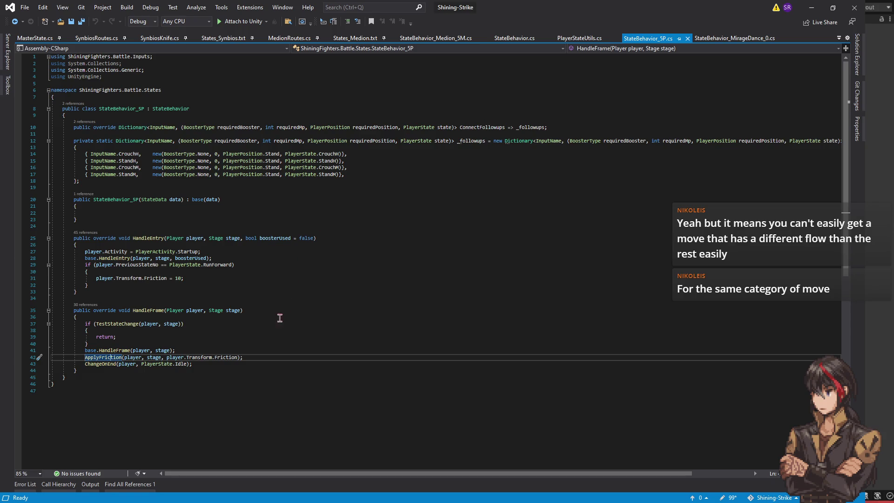
click(260, 356)
click(291, 39)
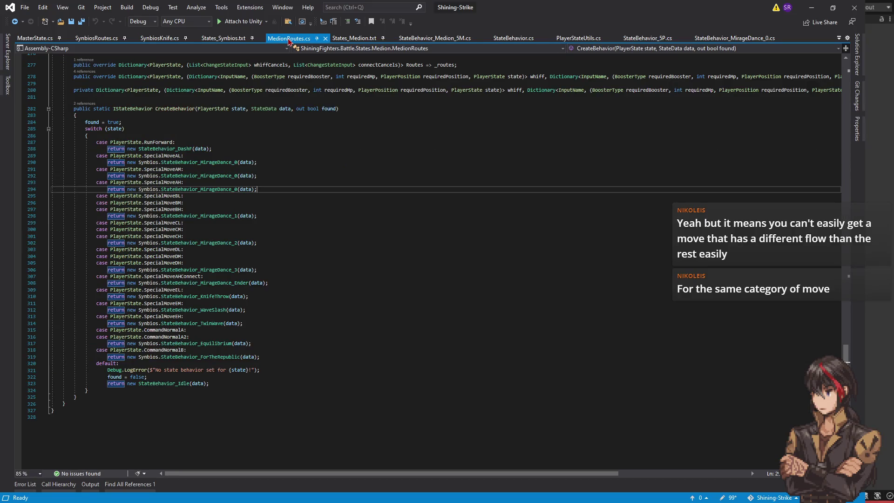
Review StandM's last frame-21 hurtbox and status Whiff lines in States_Medion.txt
click(339, 39)
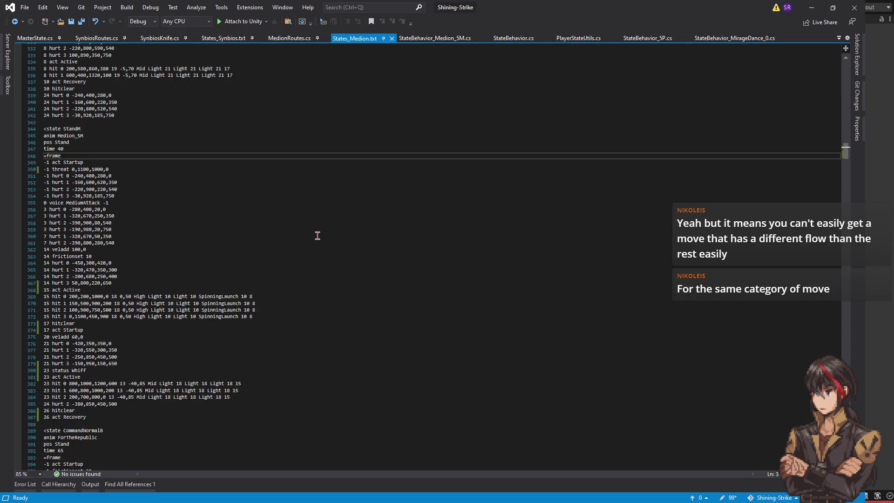
scroll(318, 236, down, 3)
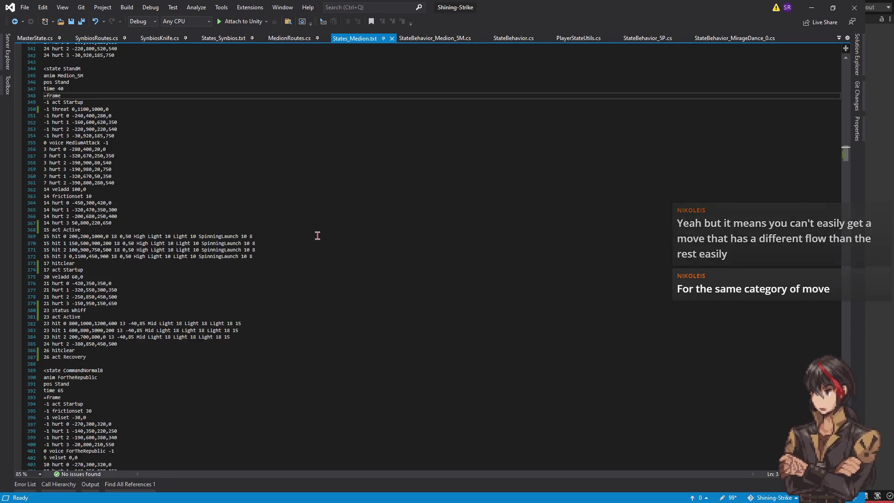
click(265, 305)
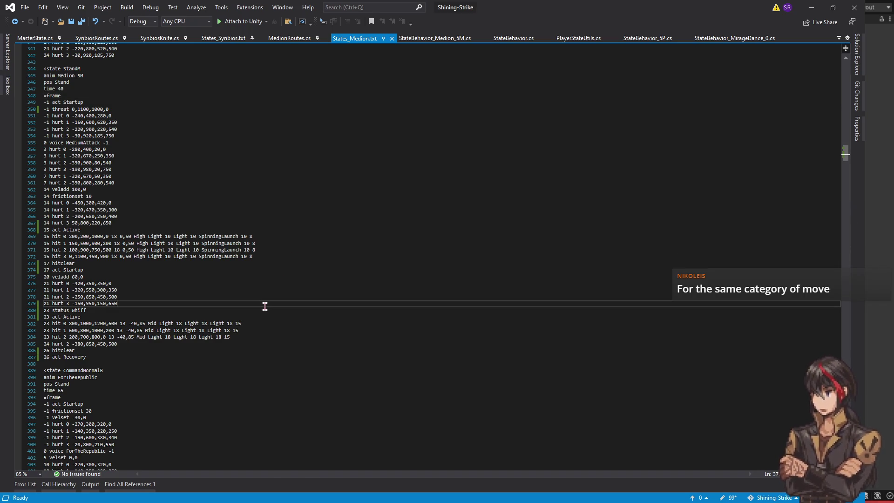
key(Down)
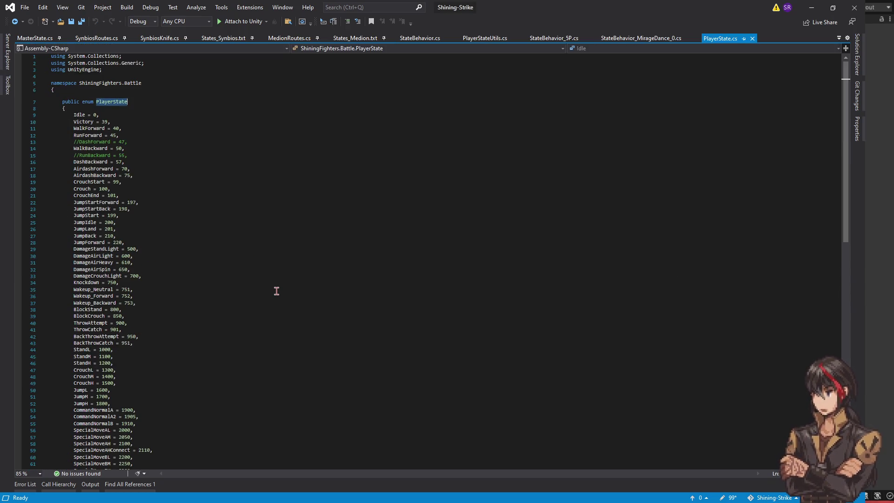
Check SpecialMoveAL's value in PlayerState.cs, then scroll SynbiosRoutes.cs to CreateBehavior
scroll(228, 222, down, 8)
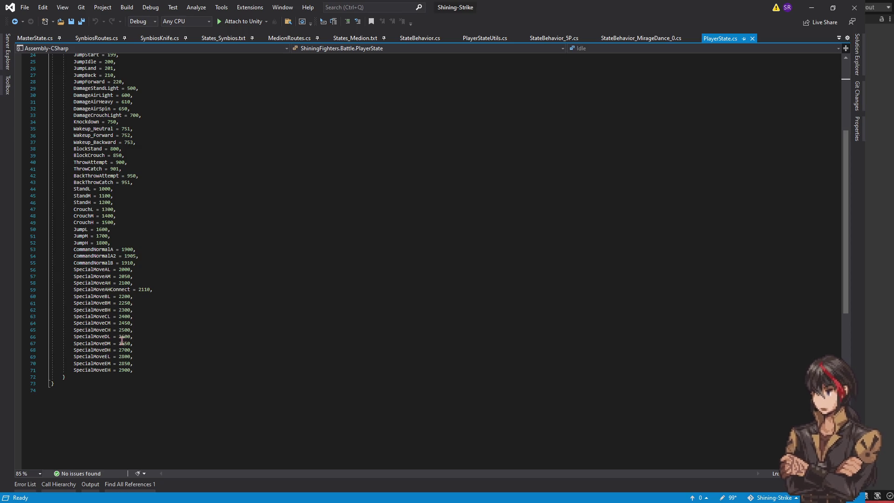
click(96, 270)
click(227, 270)
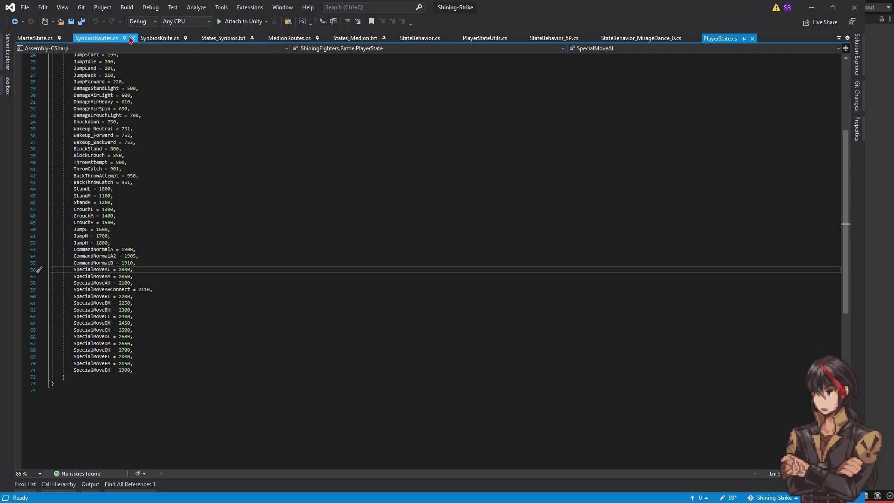
click(112, 40)
mouse_move(846, 329)
mouse_down()
mouse_move(848, 372)
mouse_move(847, 363)
mouse_up()
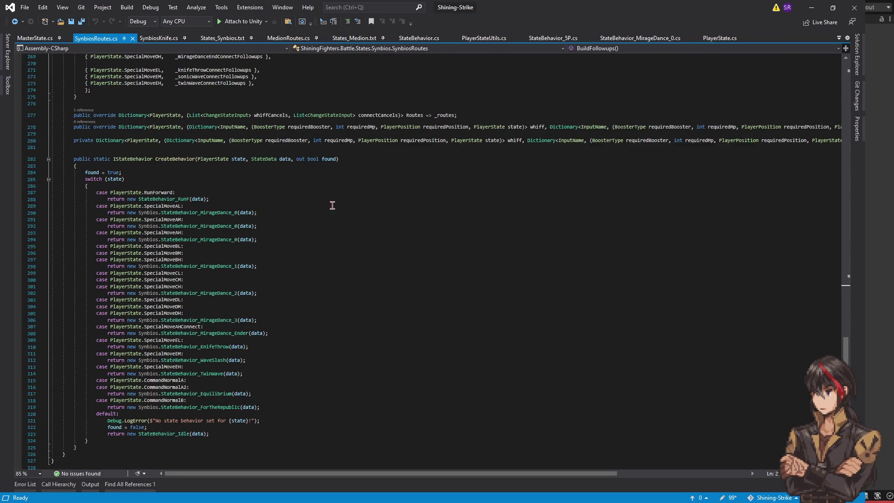
Inspect the SpecialMoveAL and MirageDance_0 cases in CreateBehavior and the Equilibrium behavior's definition
click(168, 208)
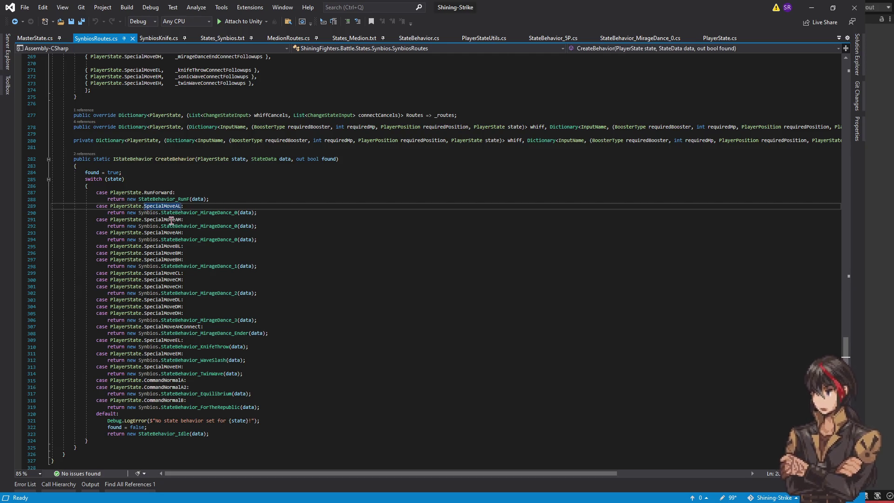
click(190, 212)
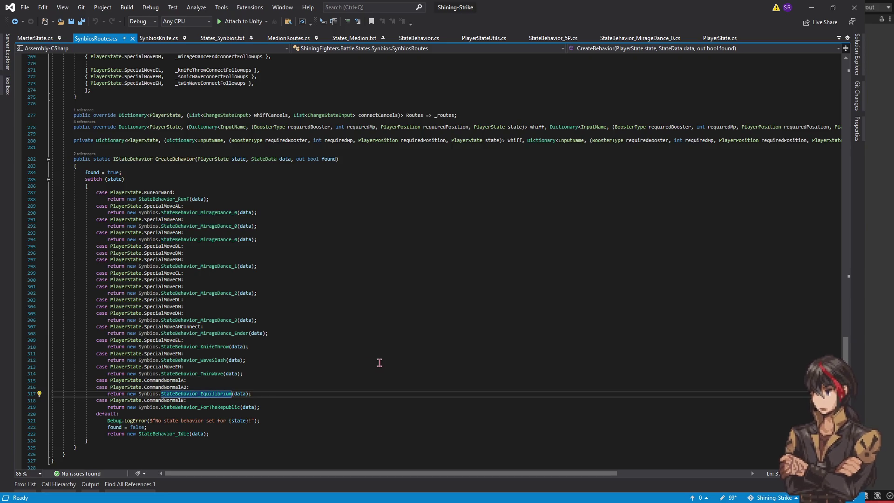
key(F12)
scroll(408, 375, down, 10)
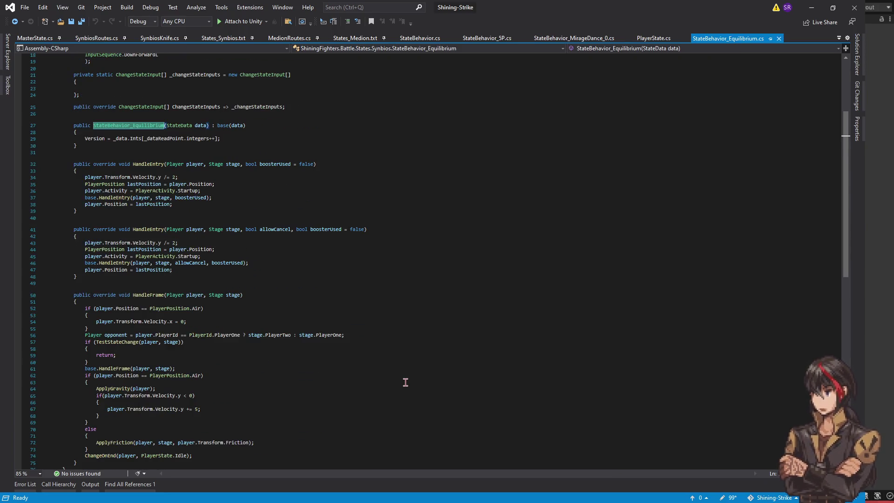
scroll(406, 382, up, 10)
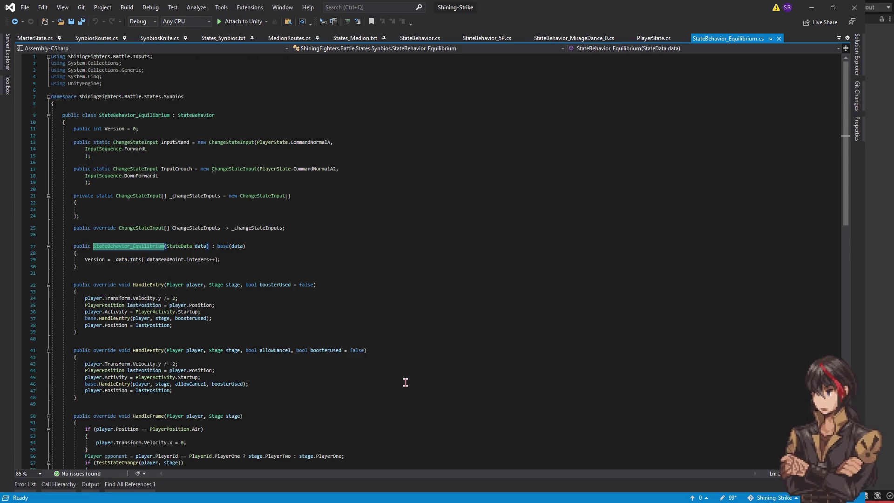
click(15, 22)
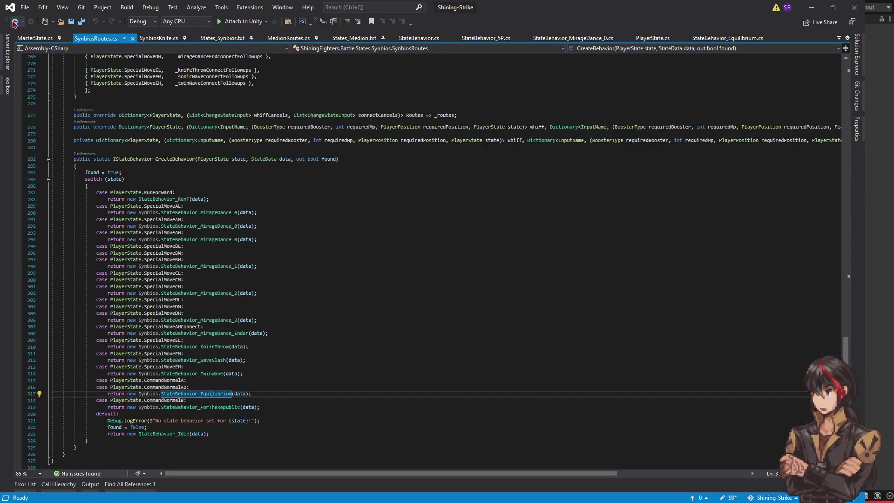
Look over the StateBehavior_ForTheRepublic class definition, then return to States_Medion.txt at StandM
click(200, 407)
key(F12)
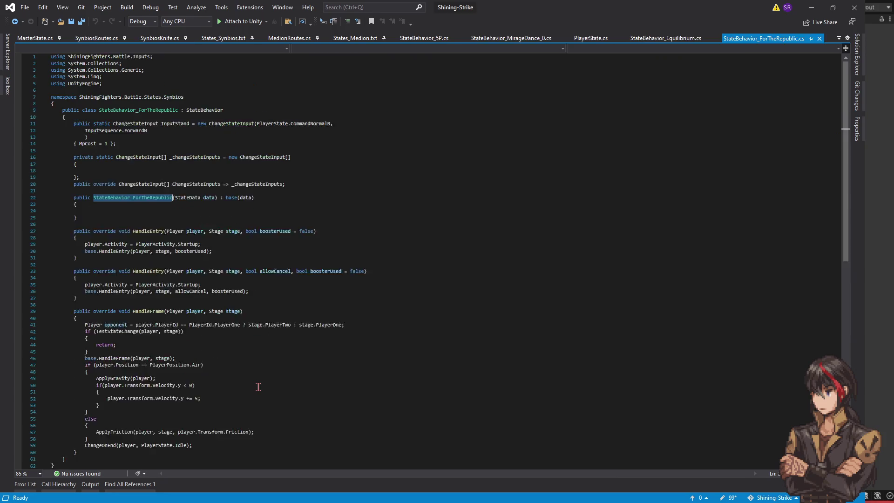
scroll(259, 387, down, 4)
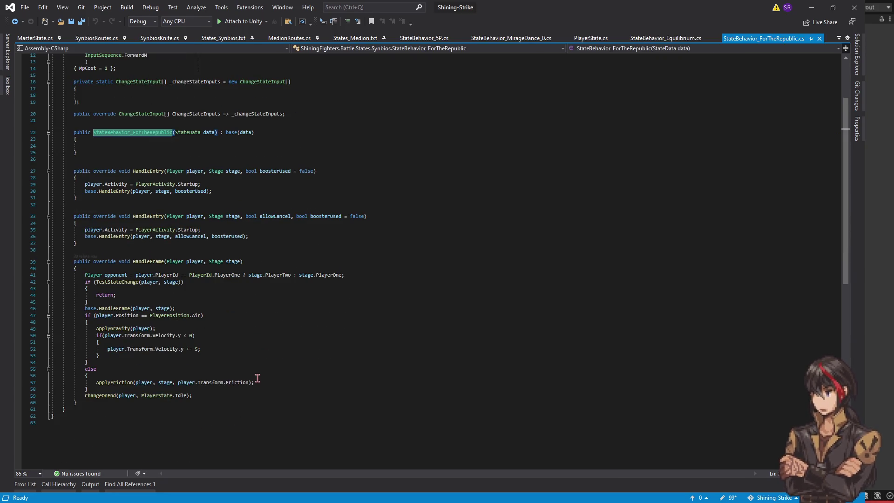
scroll(212, 323, up, 4)
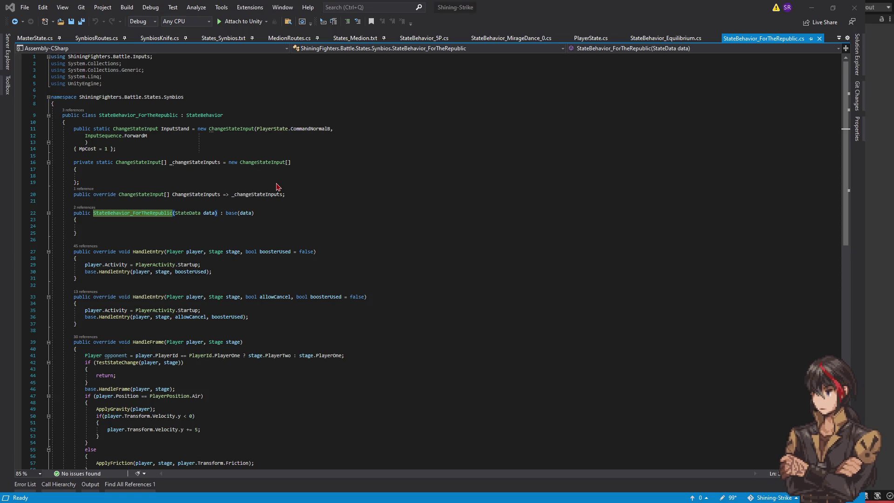
key(ctrl+Tab)
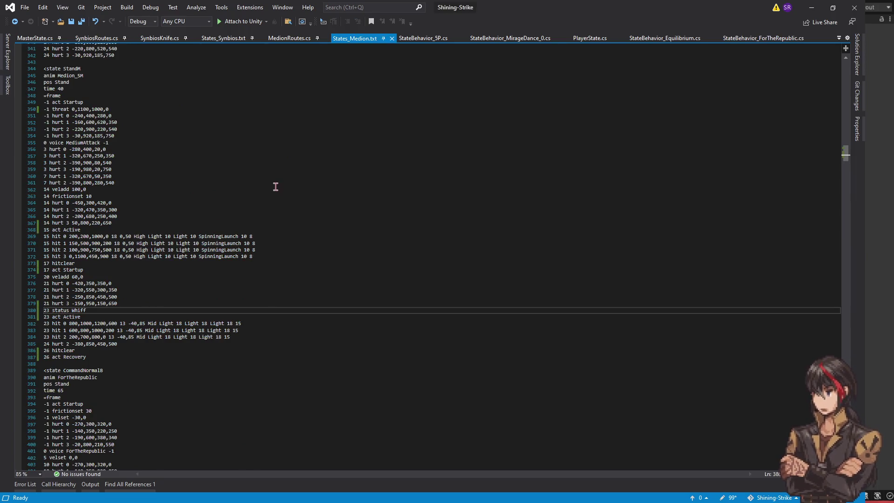
Delete line 380 '23 status Whiff' from StandM in States_Medion.txt and save
shift+click(146, 303)
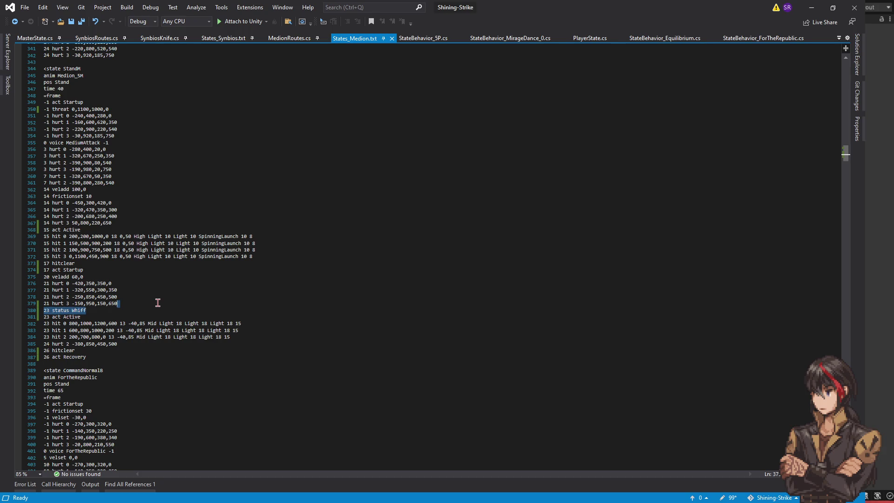
key(Delete)
key(ctrl+s)
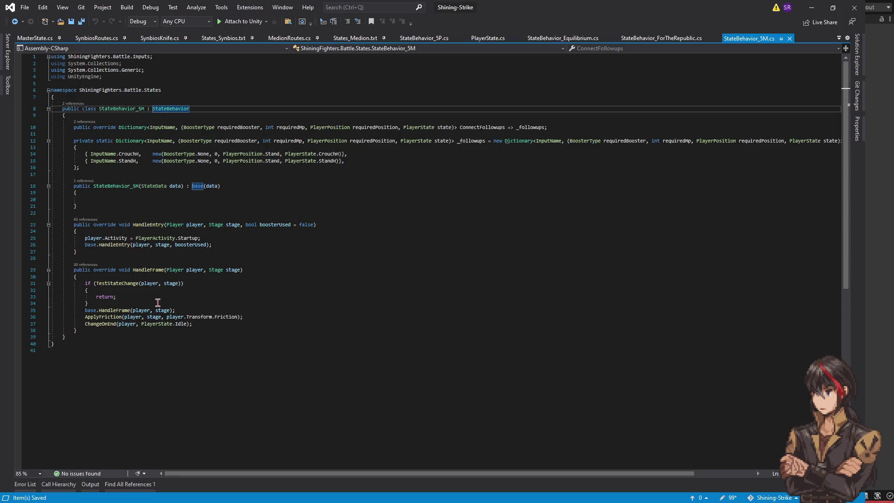
Check the base.HandleFrame call in StateBehavior_5M.cs, then go back to States_Medion.txt
click(210, 308)
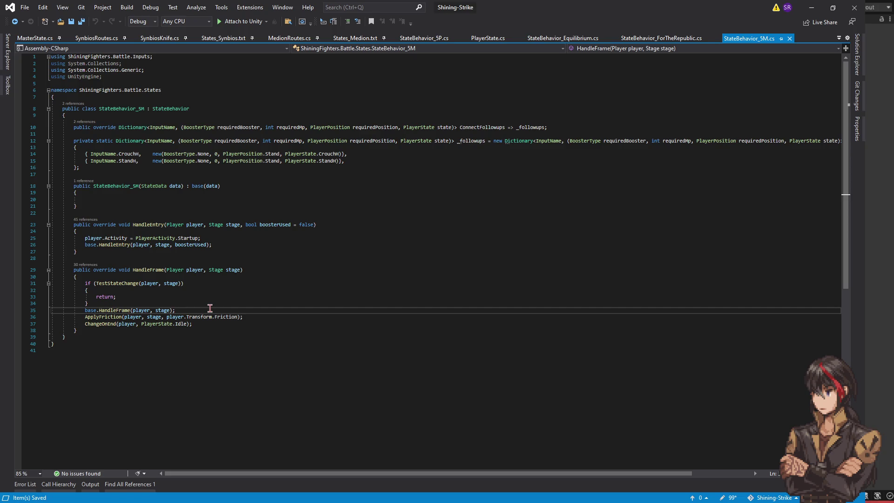
key(ctrl+Tab)
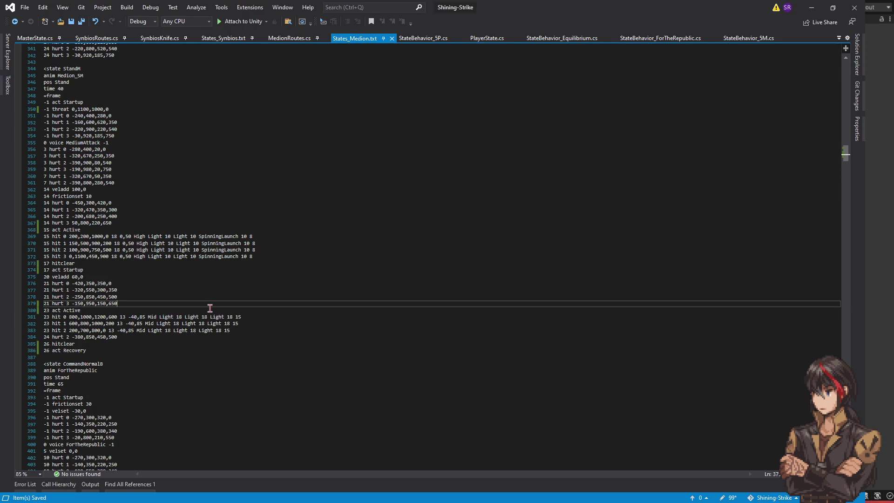
Restore '23 status Whiff' before StandM's '23 act Active', review the hit lines, and return to StateBehavior_5M.cs
key(ctrl+z)
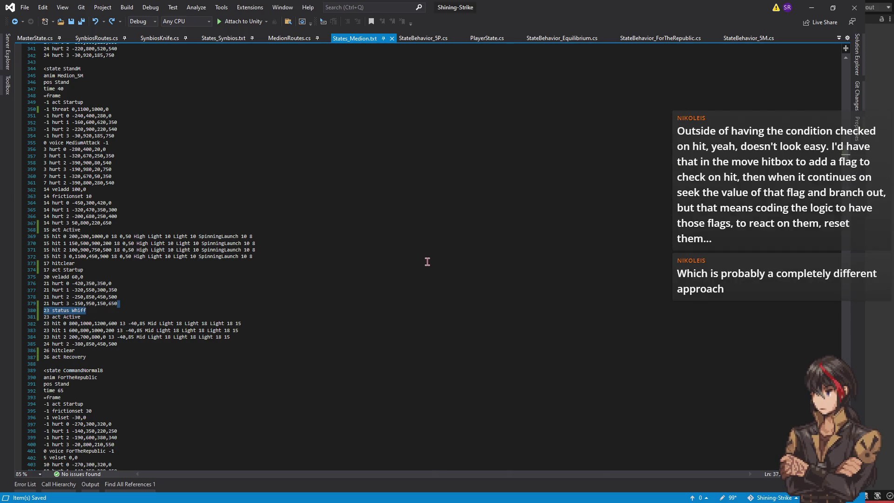
click(358, 272)
click(197, 304)
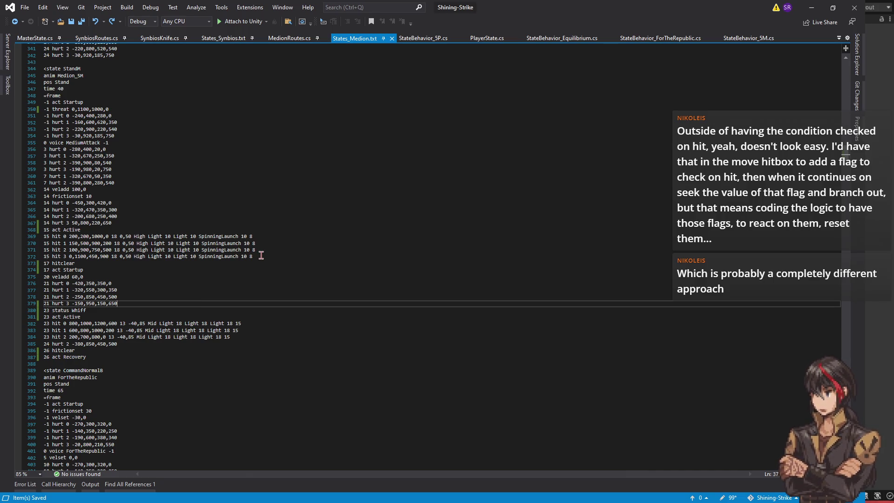
click(267, 331)
click(268, 336)
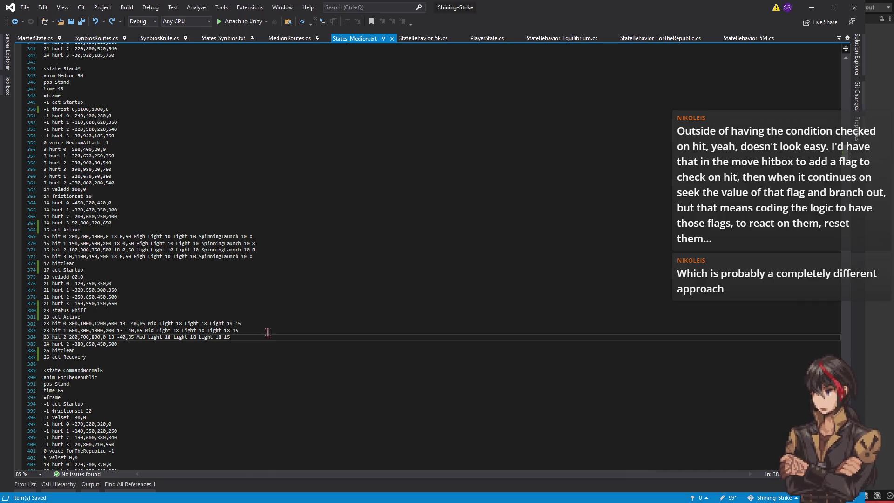
click(233, 309)
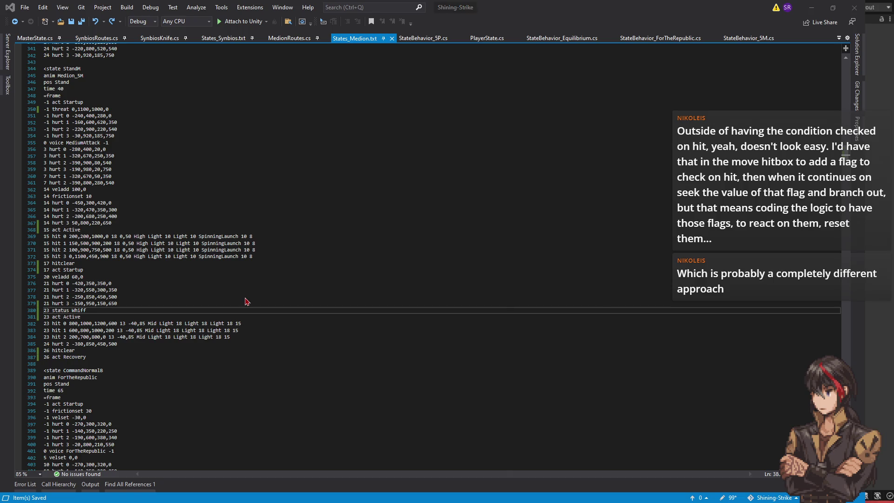
key(ctrl+Tab)
click(280, 331)
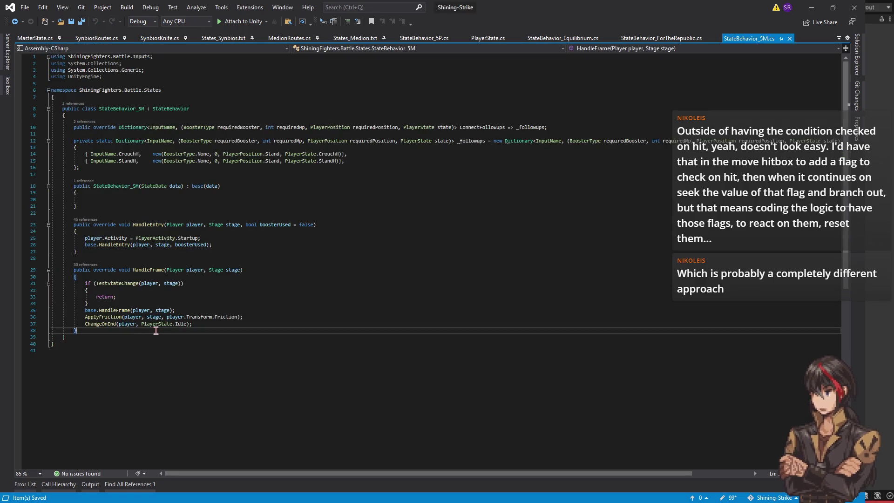
Add a Postmortem override calling base.Postmortem(player, stage) after HandleFrame in StateBehavior_5M.cs
key(Return)
key(Return)
text(override Po)
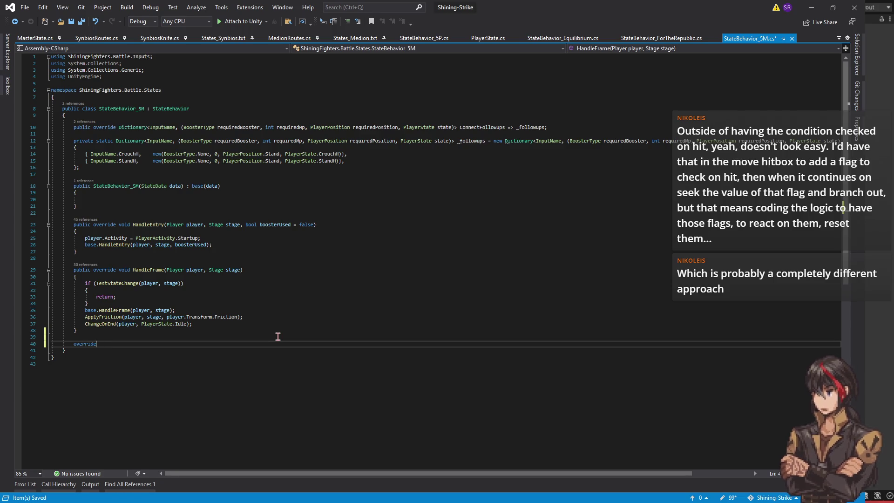
key(Tab)
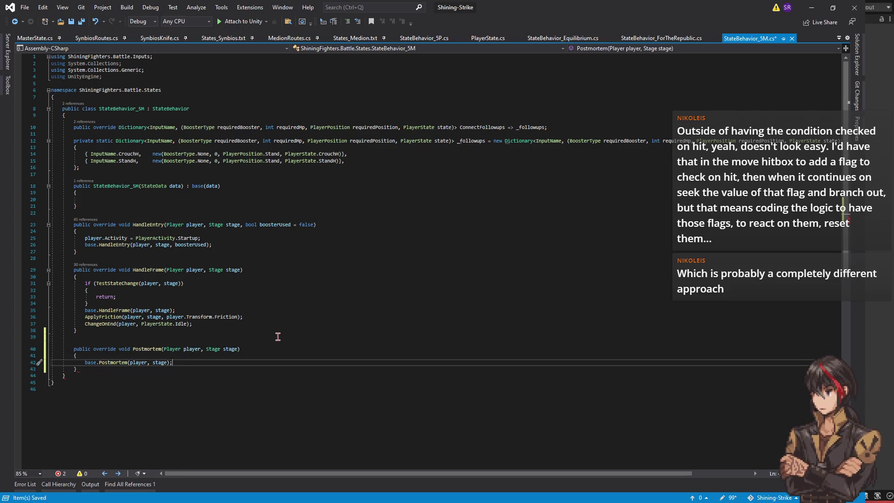
key(Up)
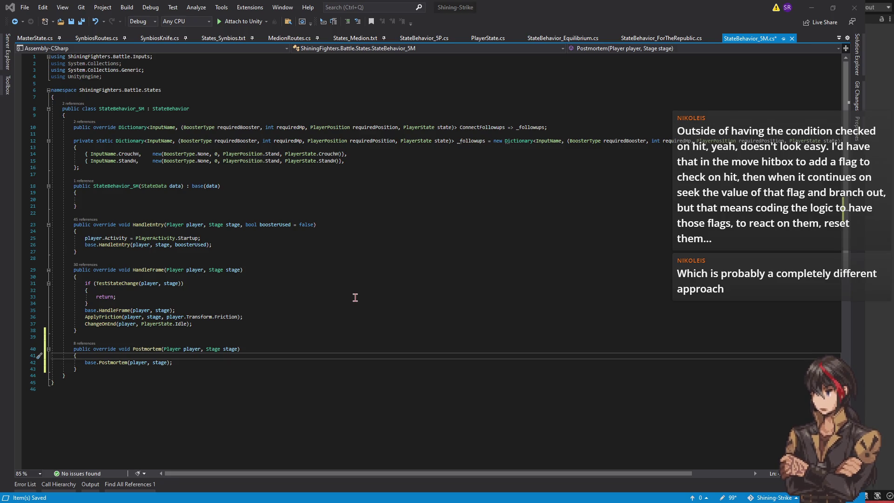
key(F8)
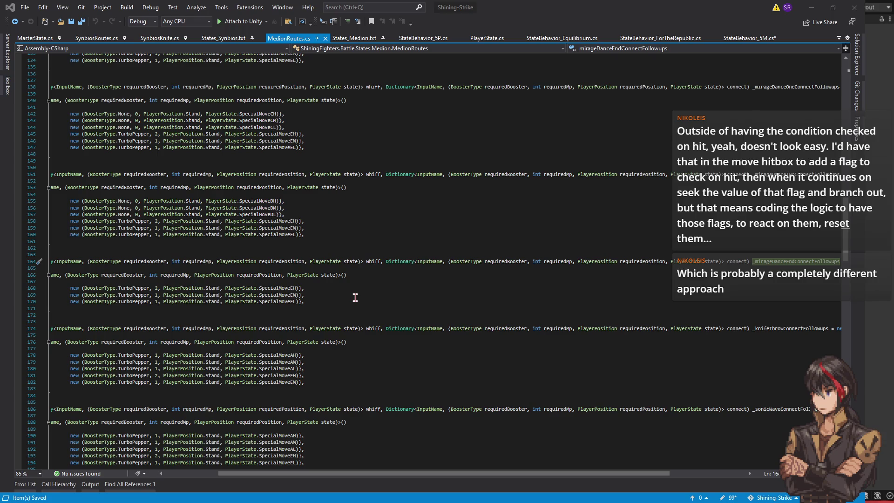
Copy MirageDance_0's UniquePlayerData[0] reset line and paste it at the top of 5M's HandleEntry
key(F8)
key(F8)
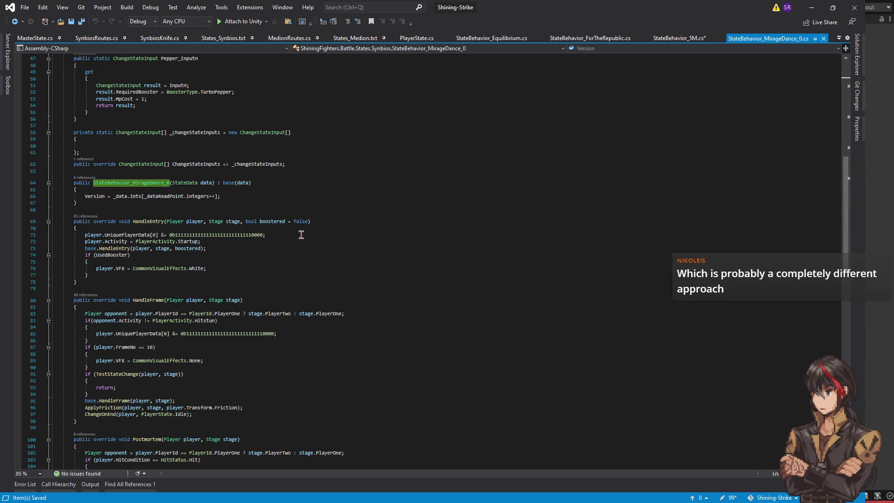
click(302, 235)
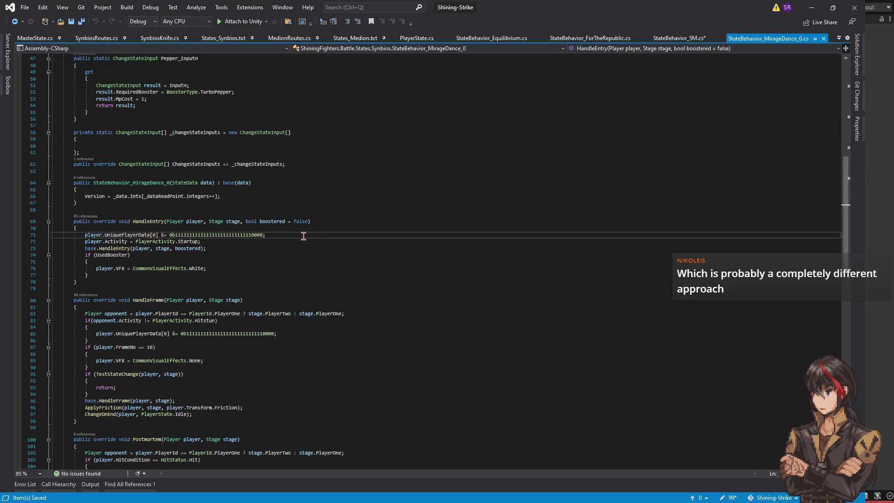
key(shift+Home)
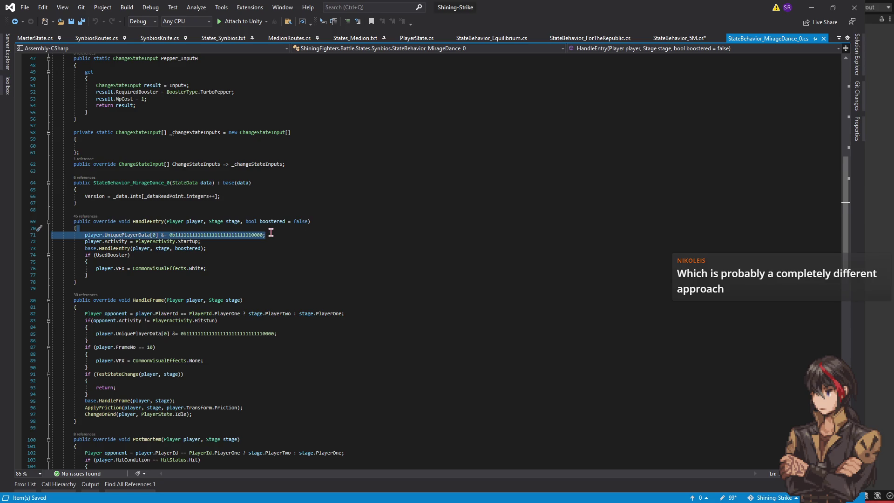
click(275, 238)
key(alt+Tab)
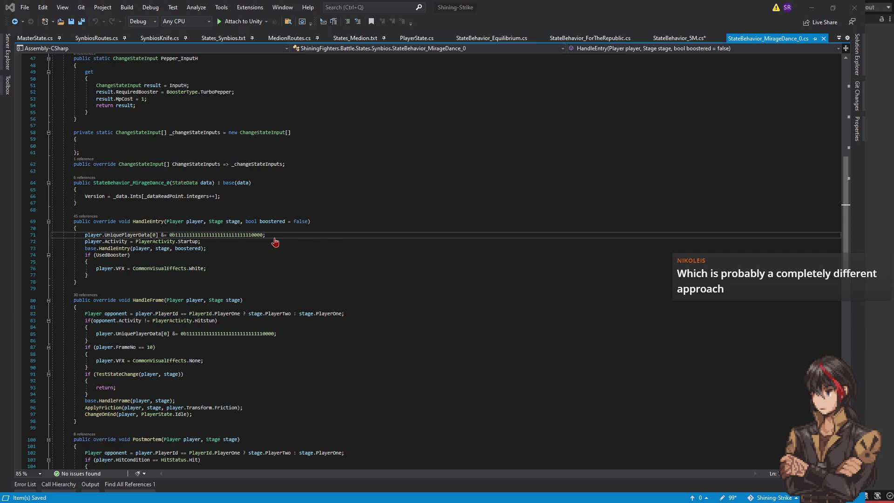
key(ctrl+Tab)
click(219, 233)
key(ctrl+v)
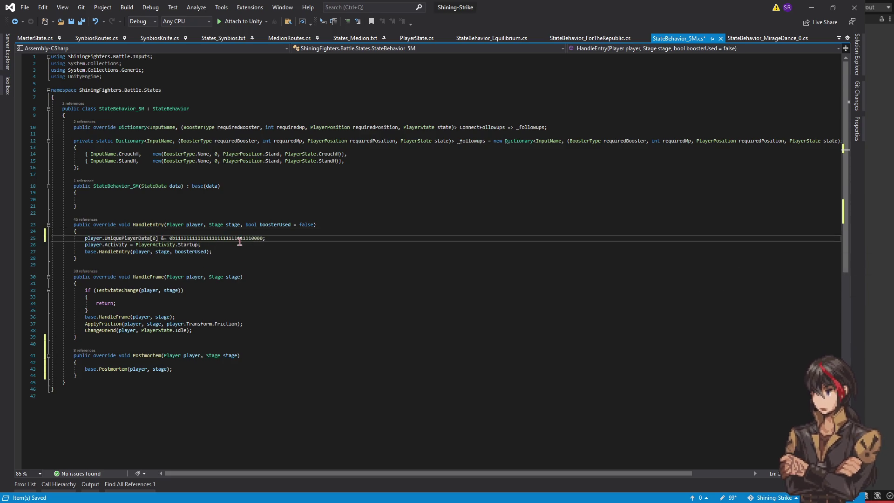
End HandleEntry's bit mask in 111 and begin an if(player… condition in Postmortem
drag(254, 238, 262, 238)
text(111)
click(173, 363)
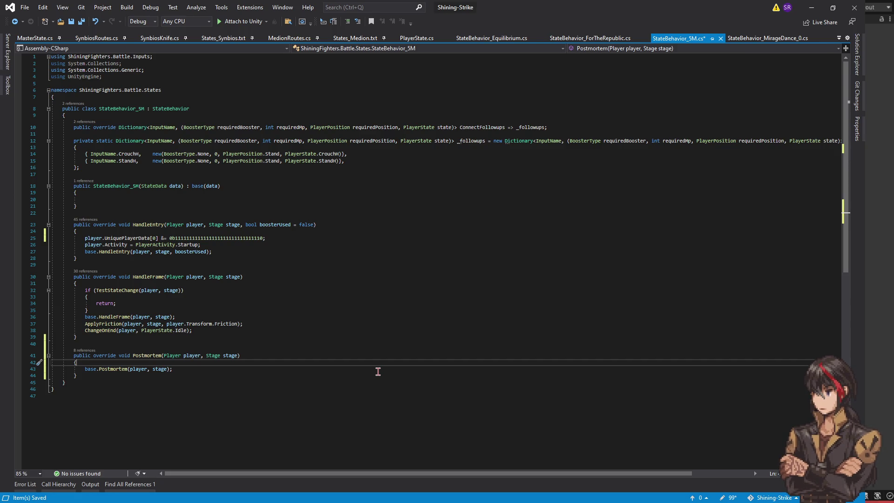
key(Return)
text(if()
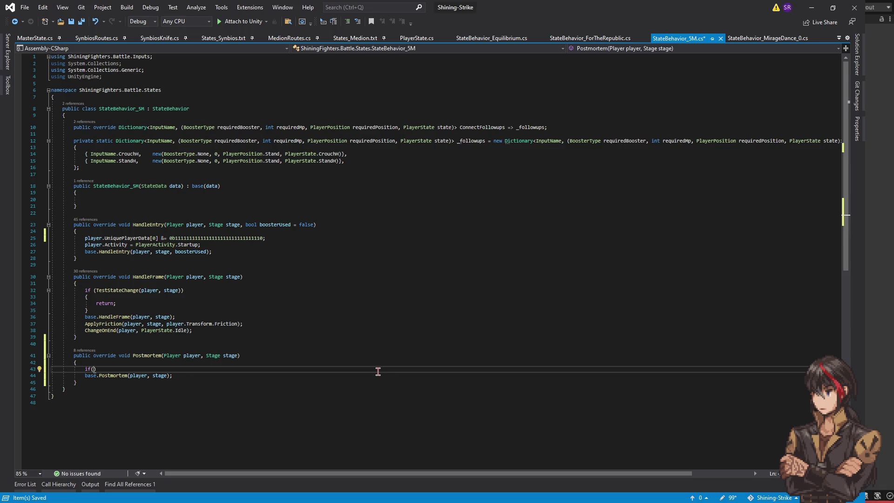
text(player)
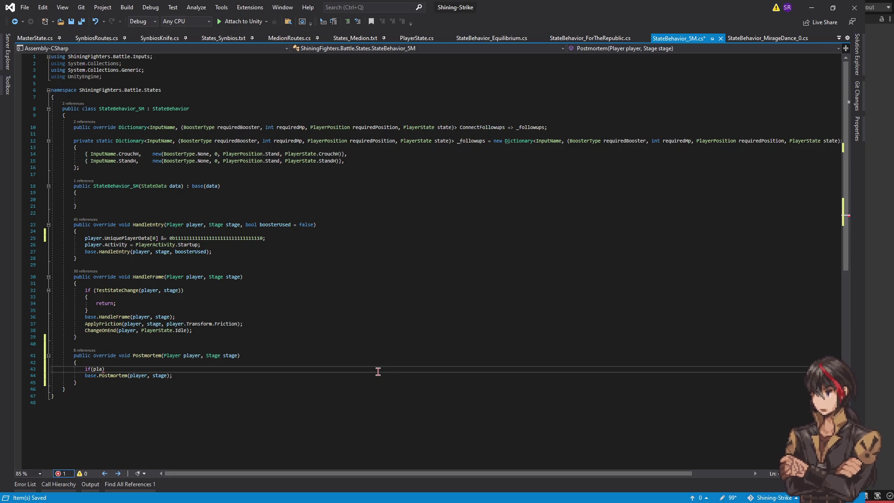
Make the Postmortem condition player.HitCondition == HitStatus.Hit || HitCondition == HitStatus.Block, with an opening brace
key(ctrl+Tab)
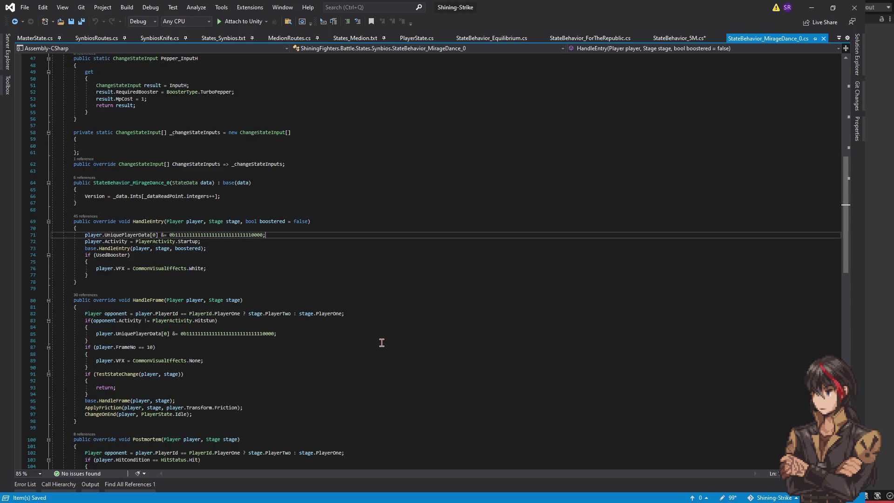
scroll(384, 341, down, 2)
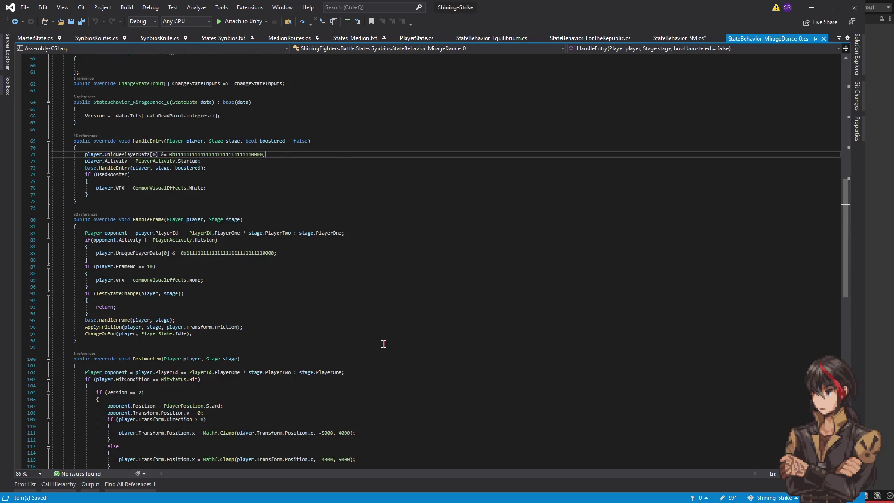
key(ctrl+Tab)
text(.)
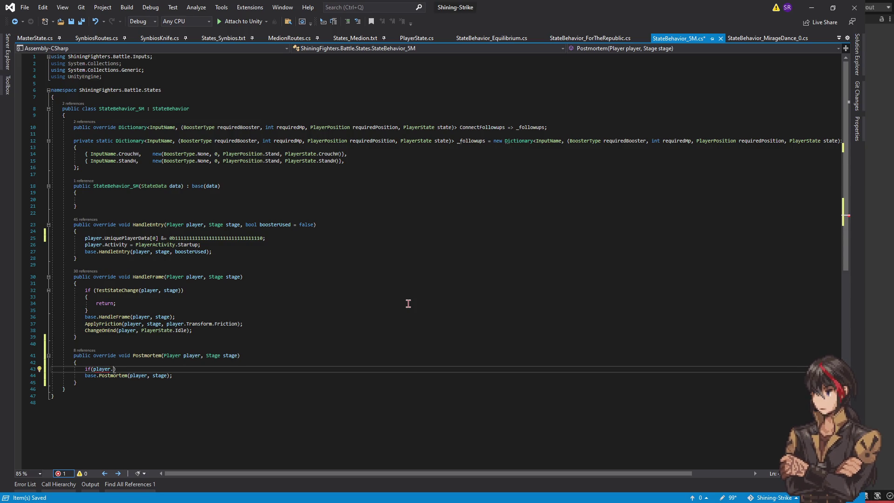
text(stat)
key(BackSpace)
key(BackSpace)
key(BackSpace)
text(con)
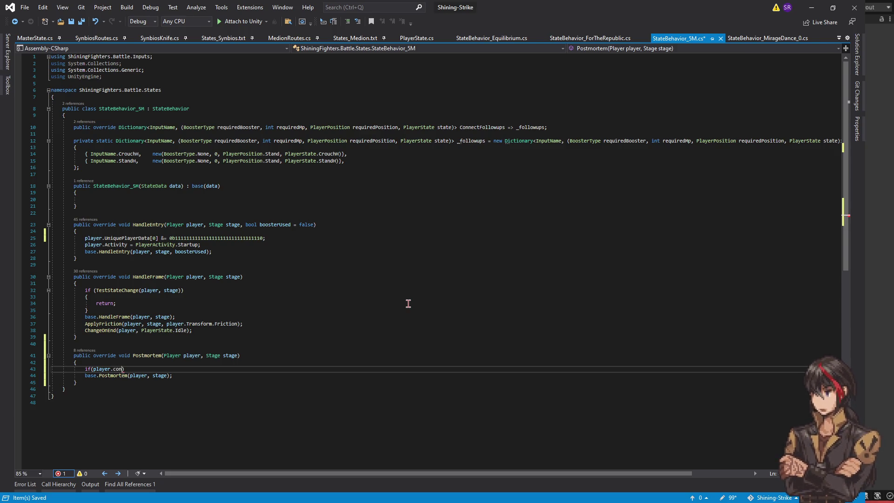
key(Tab)
text(== HitStatus.)
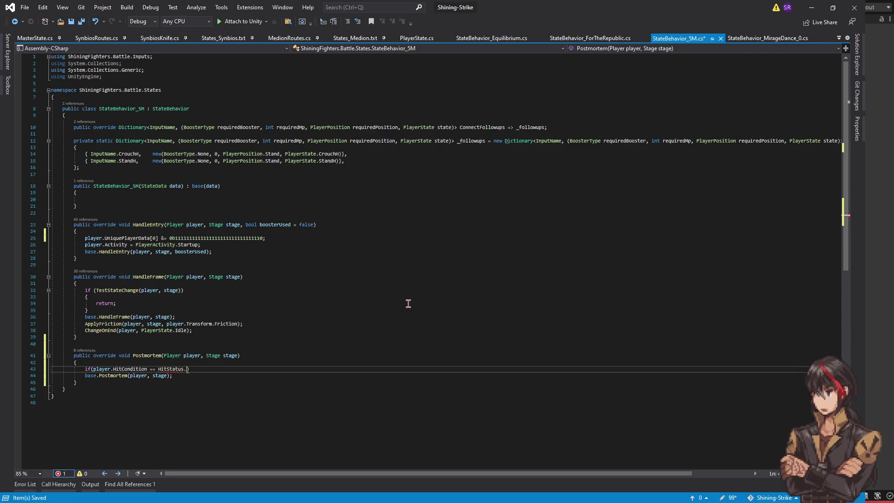
text(Hit || player.hi)
key(Tab)
text(== HitStatus.Block))
key(Return)
text({)
key(Return)
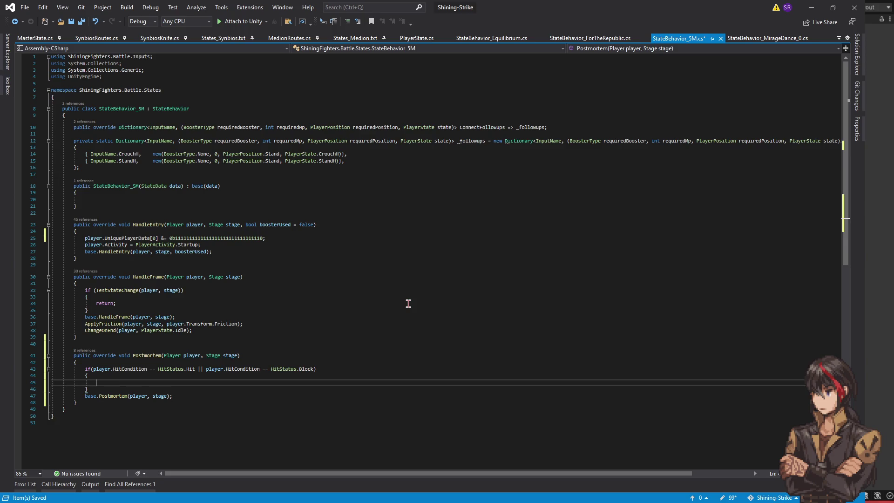
Paste the UniquePlayerData[0] statement into the new block and change its operator to |=
text(player.)
click(294, 238)
key(shift+Home)
key(ctrl+c)
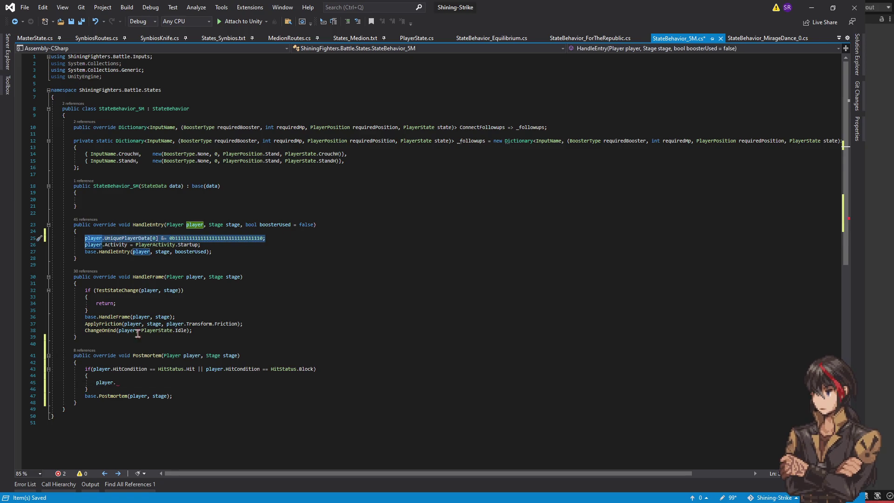
click(124, 382)
key(shift+Home)
key(ctrl+v)
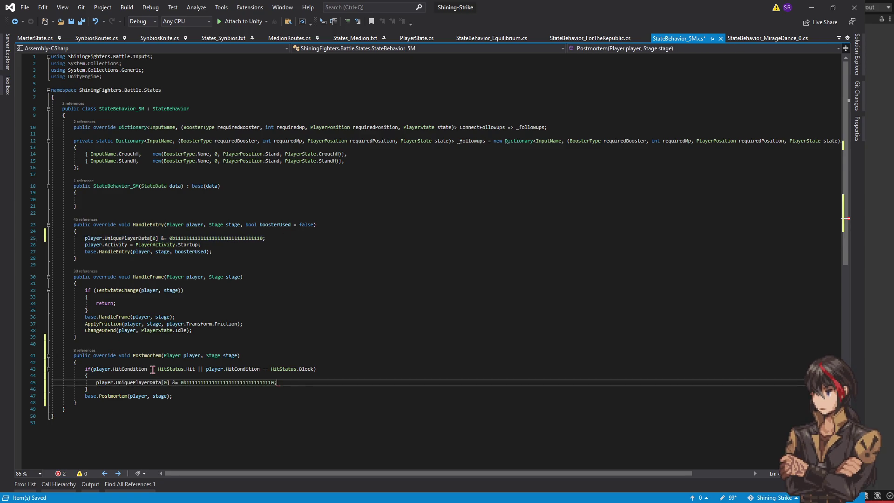
click(173, 383)
text(|)
key(shift+Right)
key(shift+Right)
key(shift+Right)
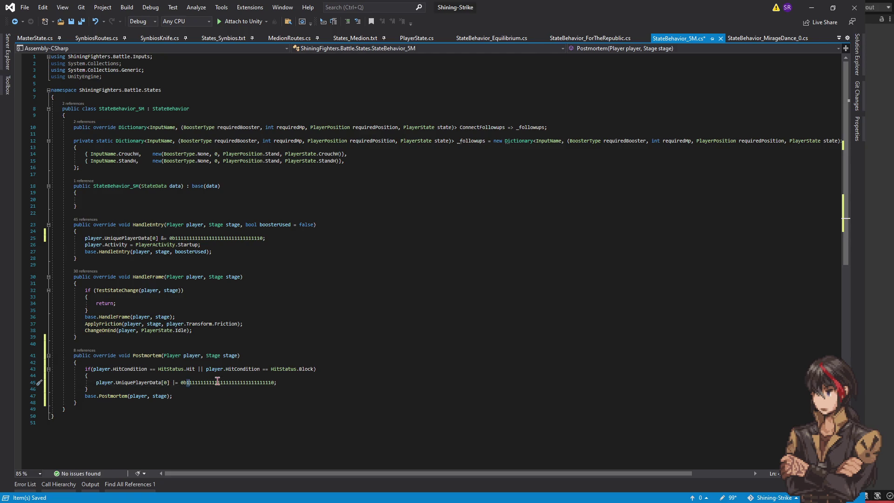
key(shift+Right)
key(shift+Right)
key(shift+Right)
key(shift+Right)
key(shift+Right)
key(shift+Right)
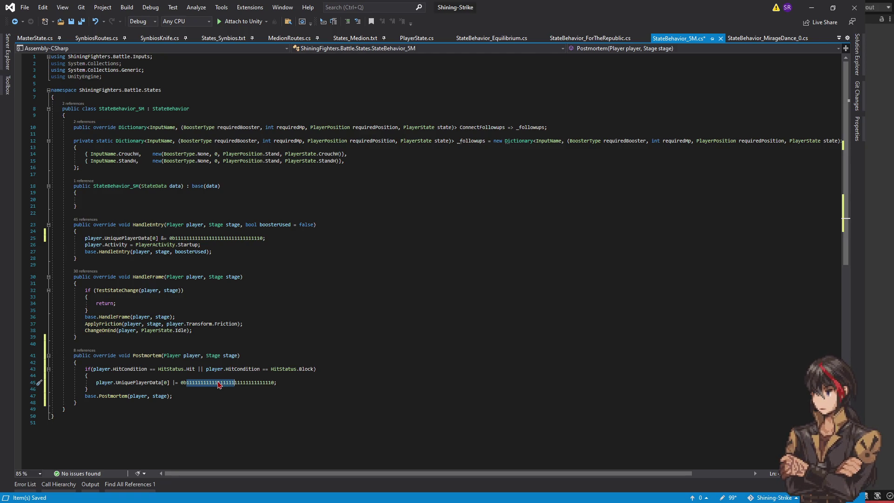
key(shift+Right)
key(shift+Right)
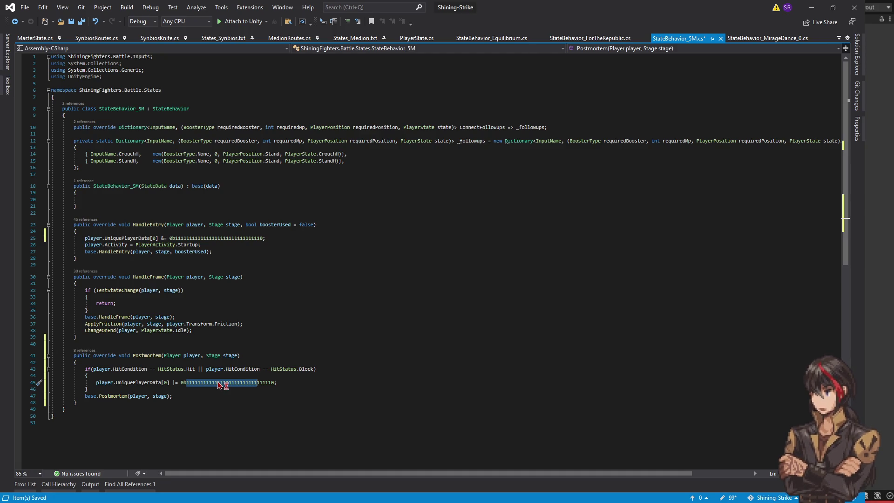
text(00000)
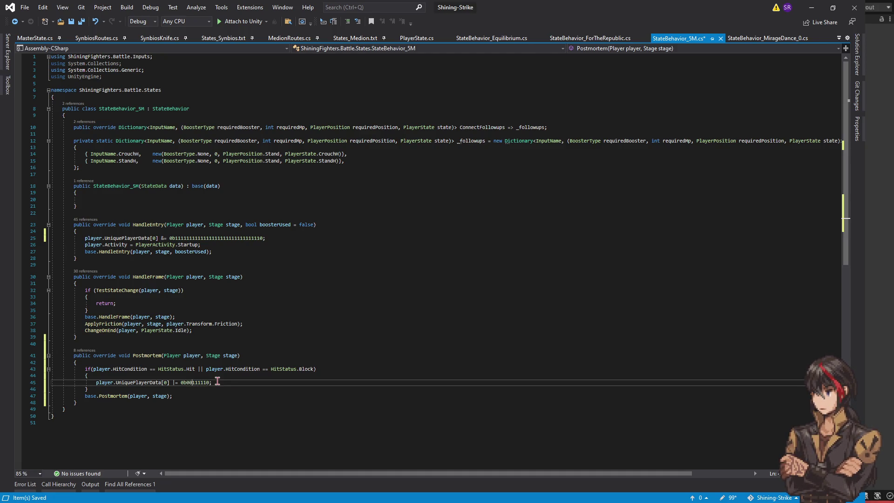
key(shift+Left)
key(shift+Left)
key(shift+Left)
text(00000000000000000000000000)
text(0000)
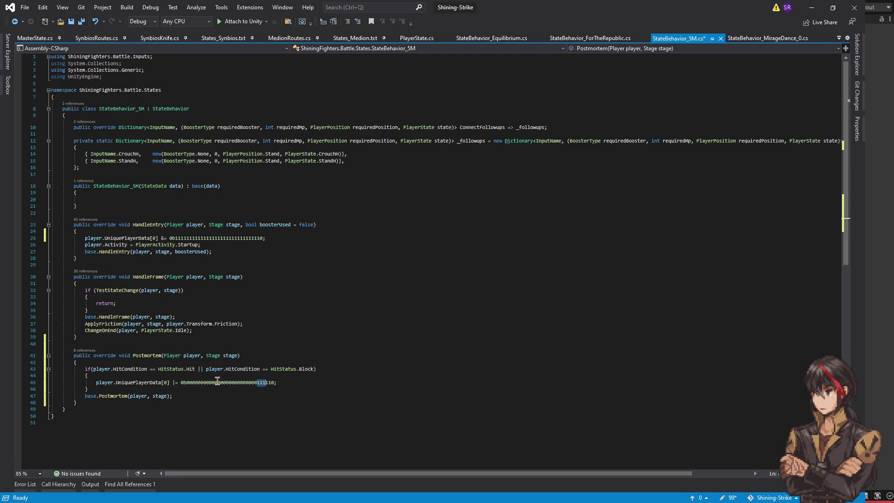
text(1)
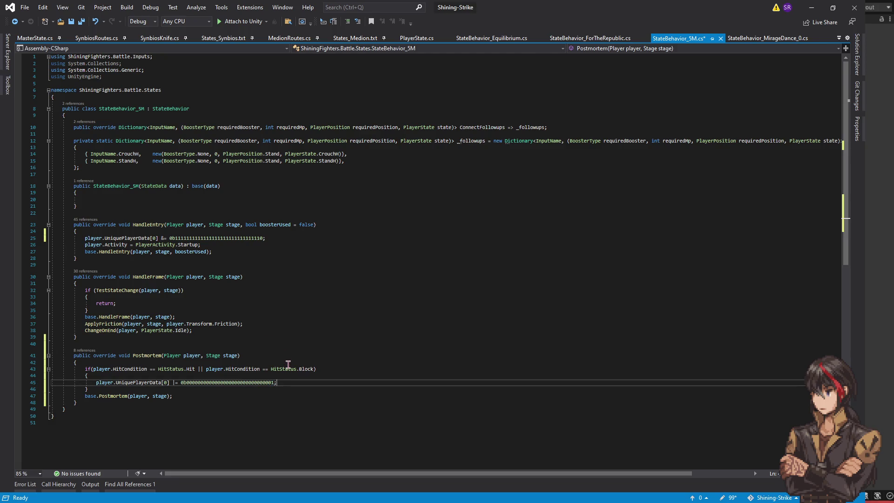
key(ctrl+Tab)
scroll(255, 336, down, 5)
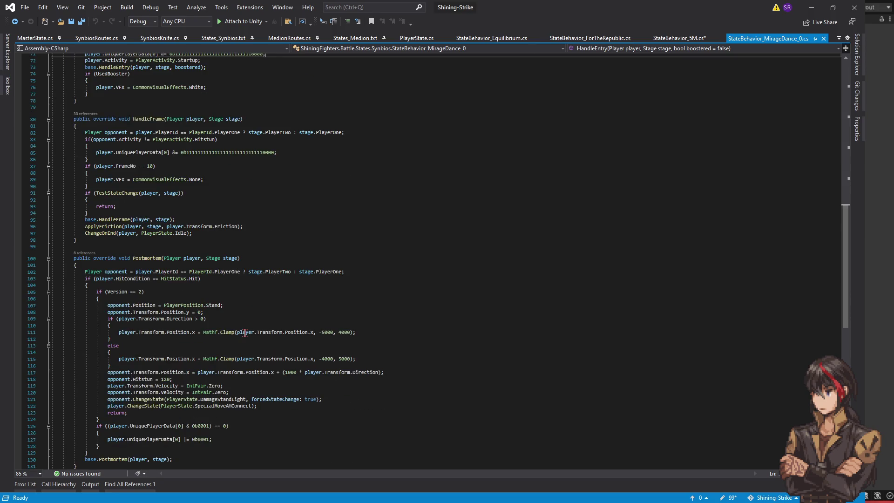
Save StateBehavior_5M.cs with the new Postmortem hit/block code
key(ctrl+Tab)
click(204, 395)
click(205, 389)
key(ctrl+s)
Add an if(player.FrameNo >= 23) block after base.HandleFrame and begin an inner if()
click(208, 289)
click(213, 320)
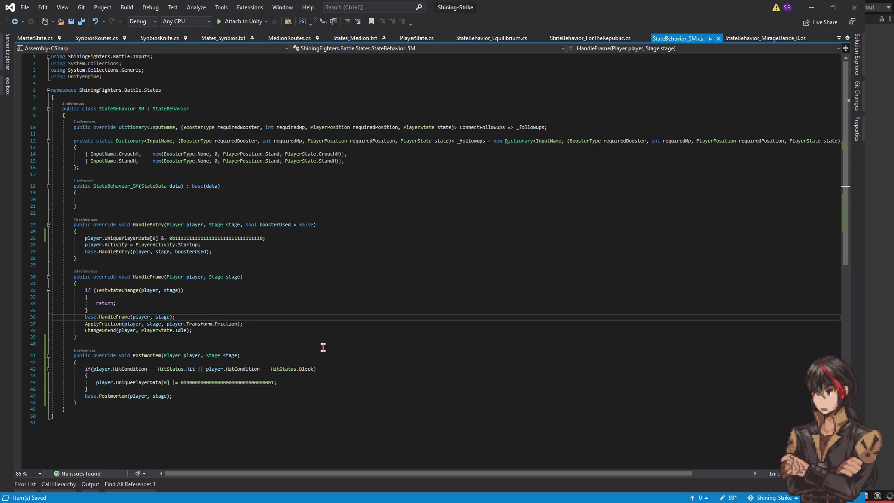
key(Return)
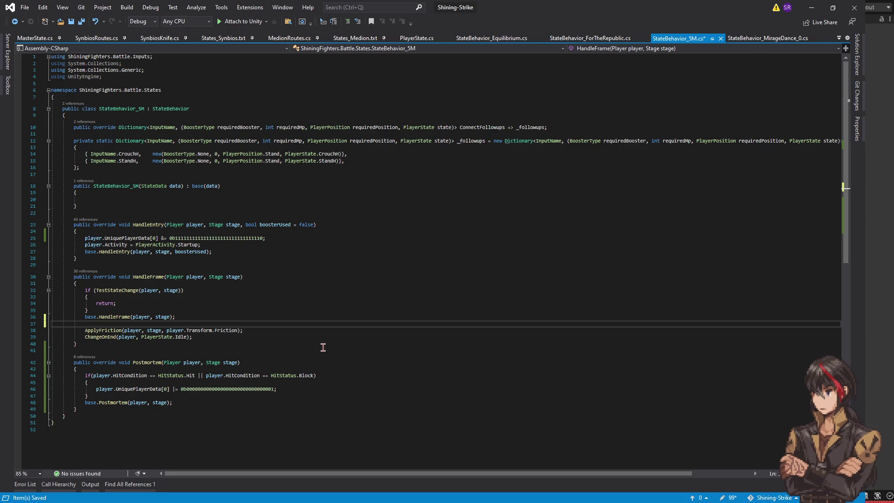
text(if(pl)
text(ayer.FrameNo)
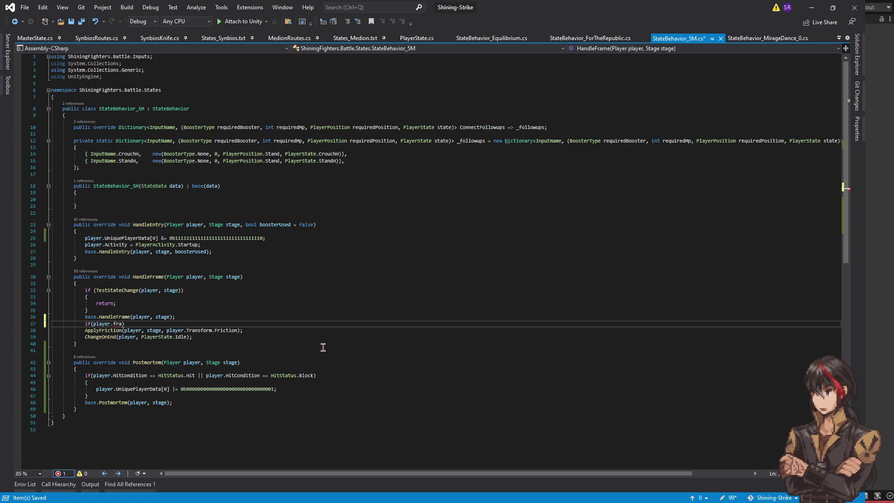
text( >=)
key(ctrl+Tab)
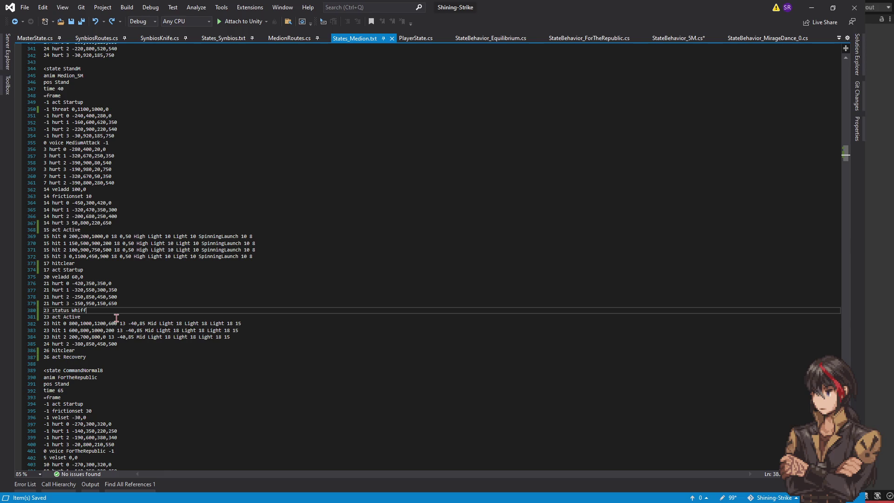
key(ctrl+Tab)
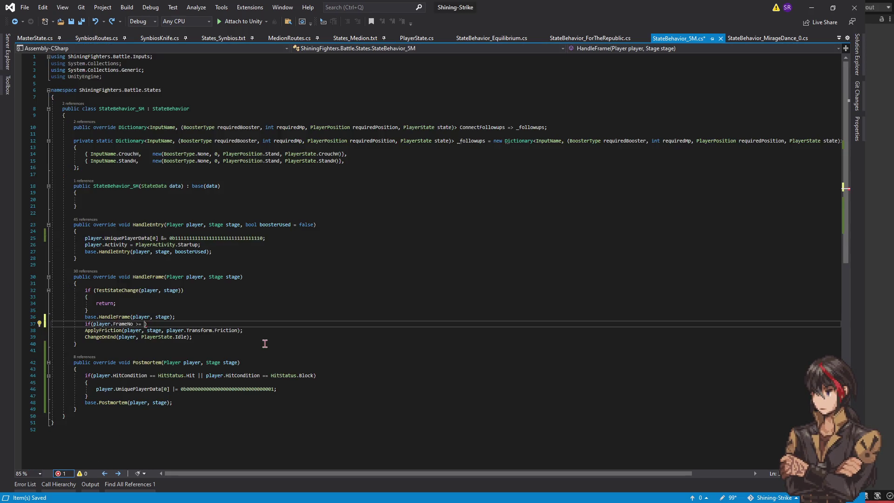
text(23))
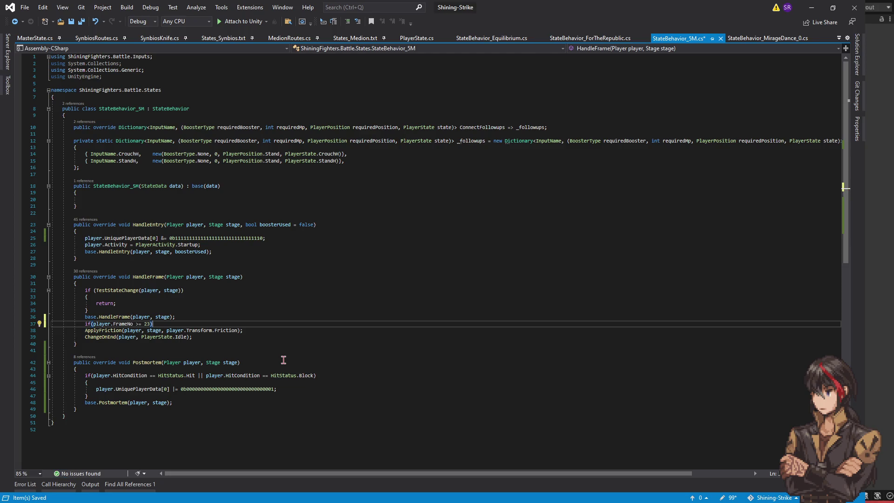
key(Return)
text({)
key(Return)
text(if()
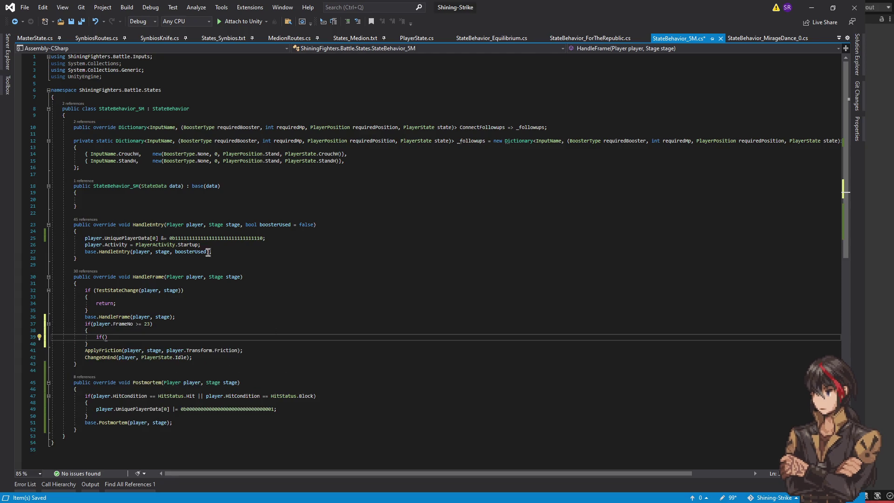
Make the inner condition (player.UniquePlayerData[0] & 0b…01) == 0 by pasting and editing the flag statement
click(264, 237)
key(shift+Home)
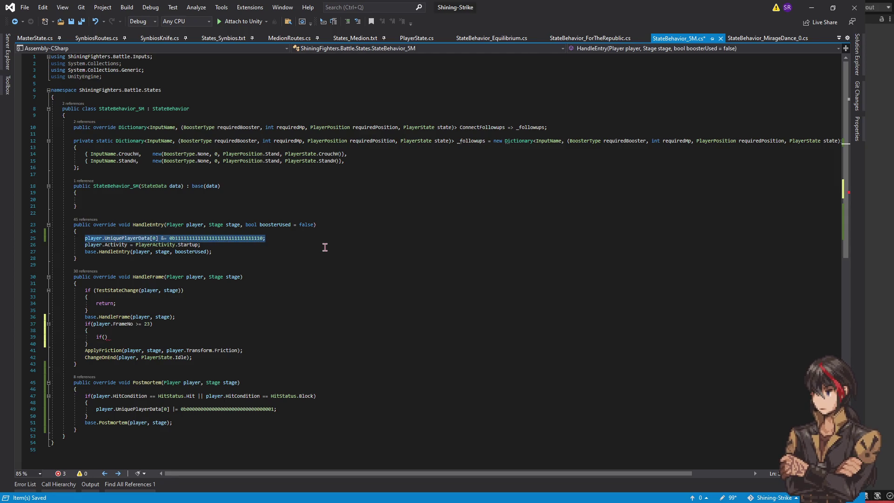
click(293, 410)
key(shift+Home)
key(ctrl+c)
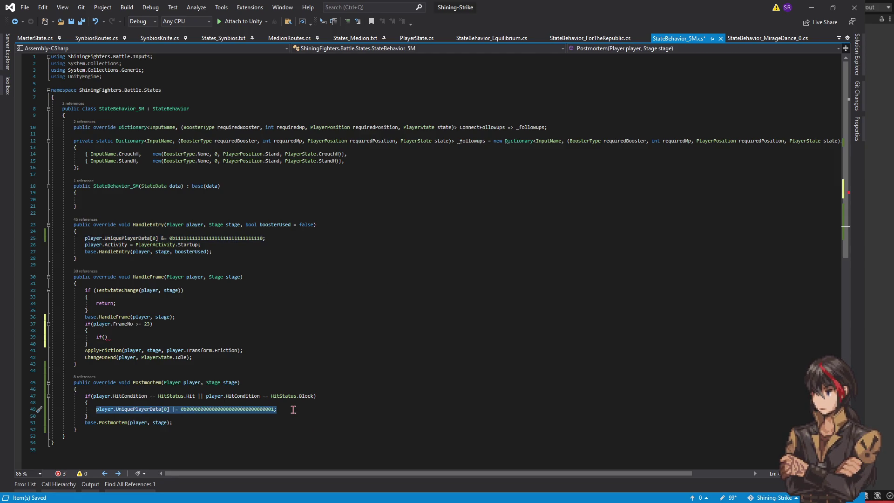
click(186, 340)
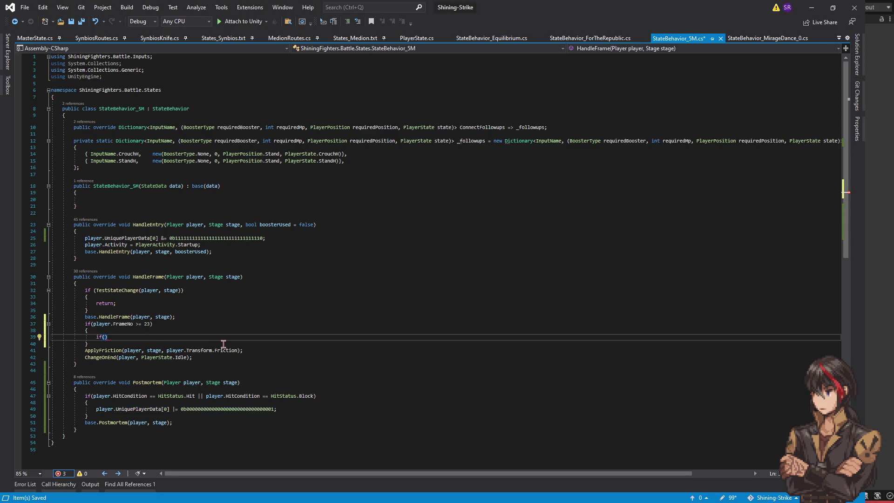
key(ctrl+v)
click(177, 339)
key(Right)
key(shift+Right)
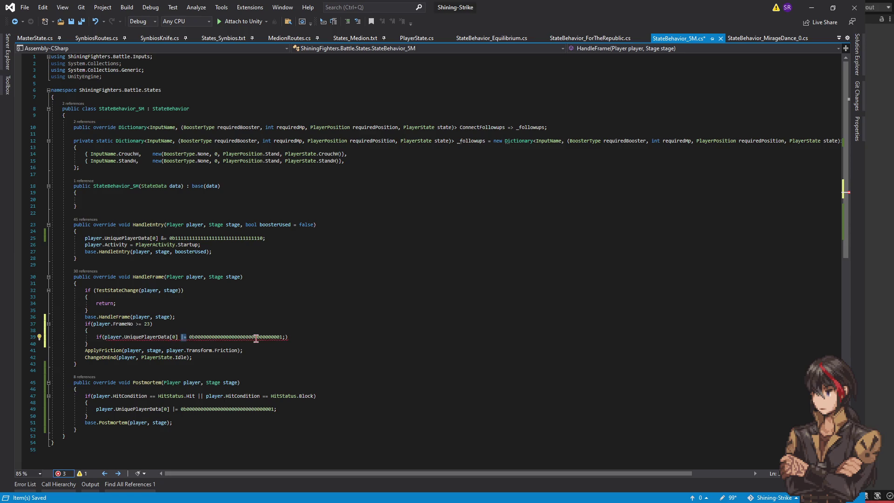
text(&)
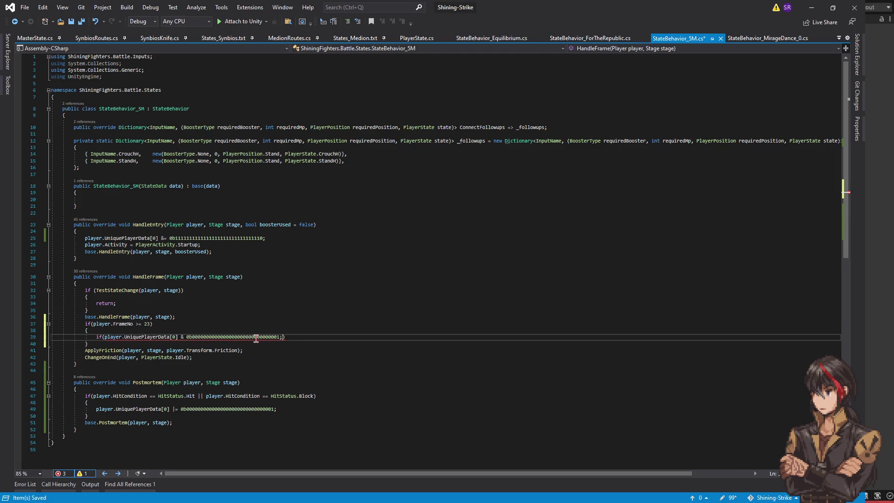
key(BackSpace)
text(== 0)
click(107, 336)
text(()
click(282, 336)
text())
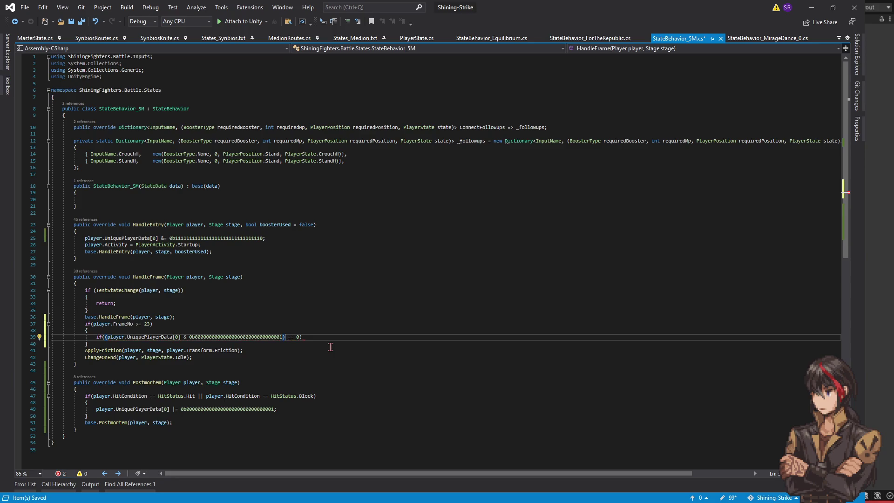
Call player.ClearHitboxes(); inside the bit check and save StateBehavior_5M.cs
key(End)
key(Return)
text({)
key(Return)
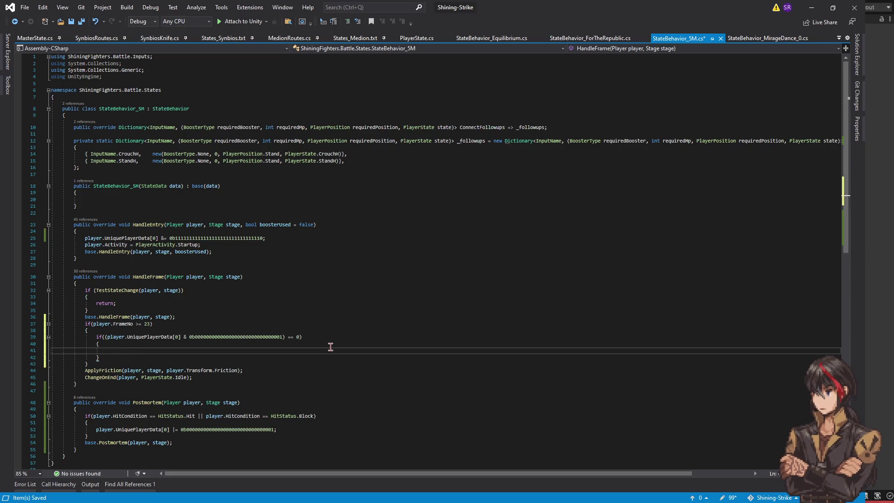
text(player.hitc)
key(BackSpace)
key(BackSpace)
key(BackSpace)
key(BackSpace)
key(BackSpace)
key(BackSpace)
text(hitcl)
key(BackSpace)
key(BackSpace)
key(BackSpace)
key(ctrl+Tab)
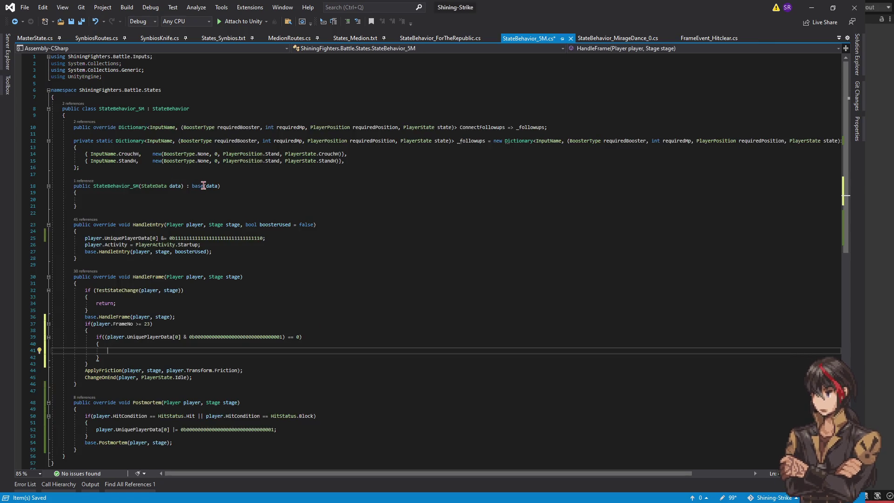
text(player.cl)
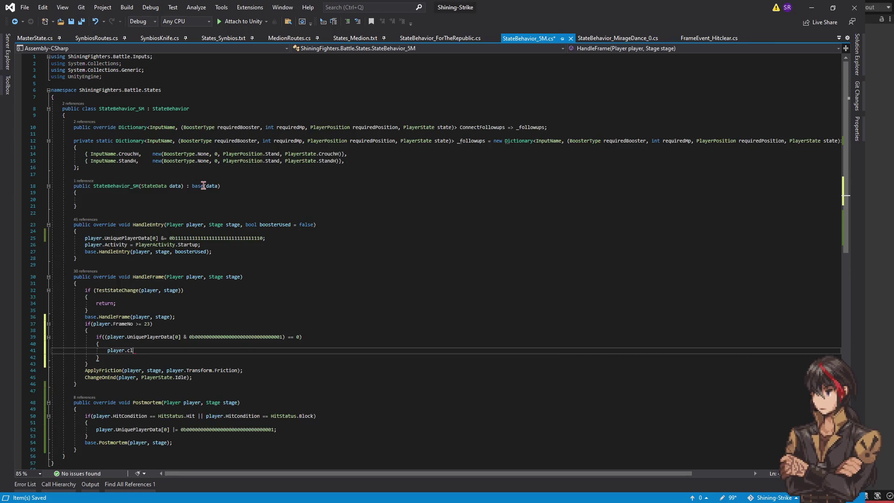
key(Tab)
text(();)
key(ctrl+s)
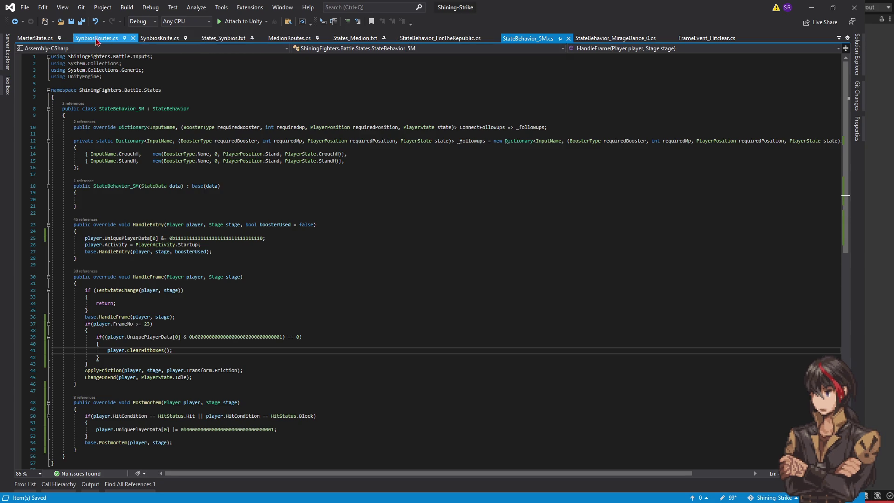
Start a 'case PlayerState.StandM: return new' line in MedionRoutes.cs CreateBehavior
click(289, 38)
scroll(311, 130, down, 20)
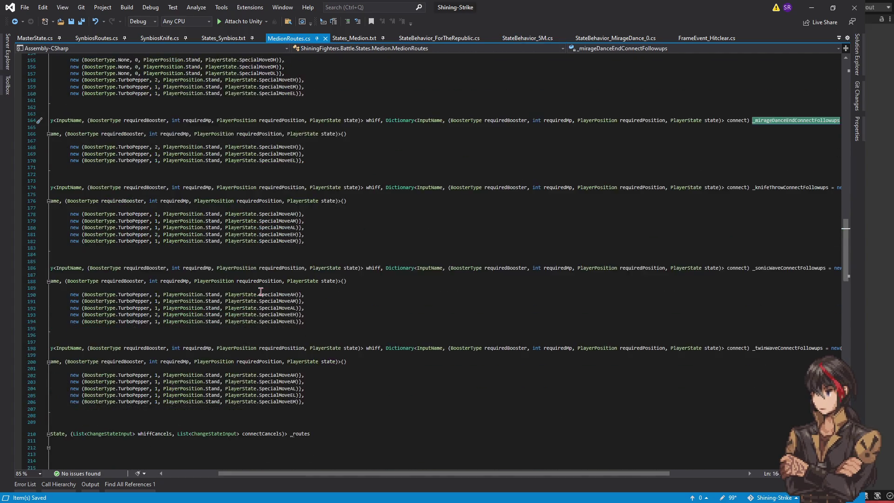
drag(277, 474, 224, 474)
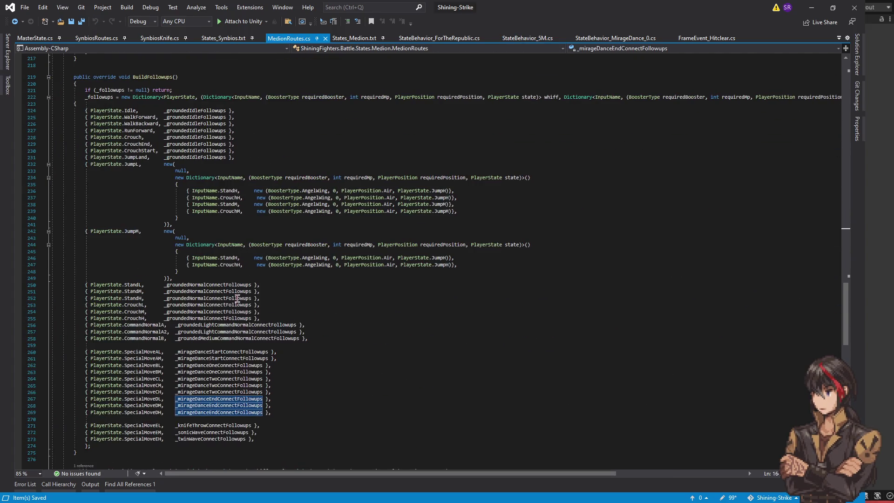
scroll(238, 298, down, 16)
click(197, 222)
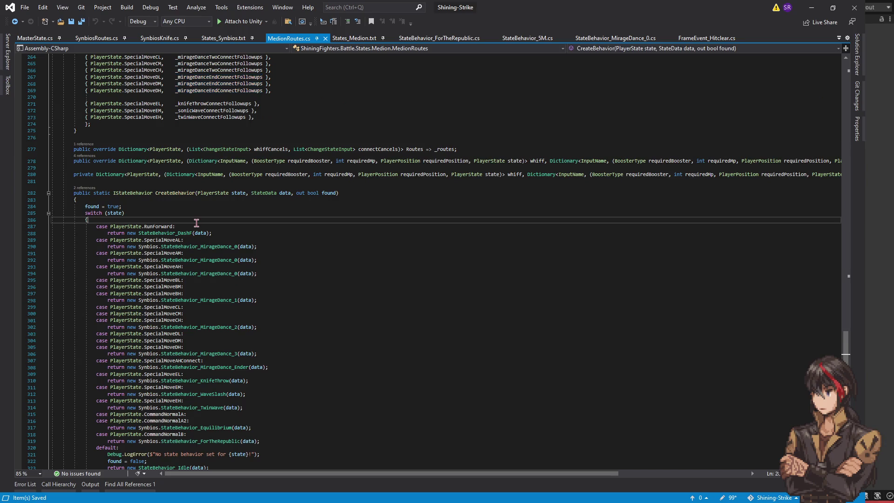
key(Return)
text(case PlayerState.)
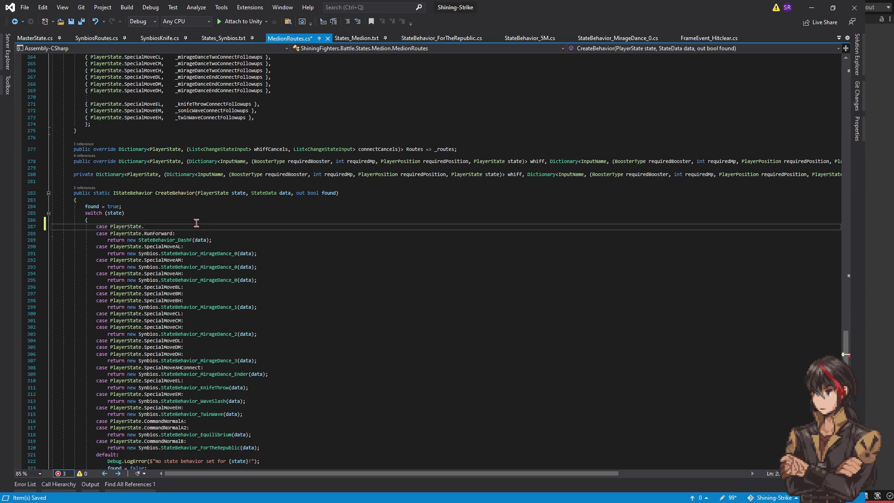
key(BackSpace)
key(BackSpace)
text(me)
key(BackSpace)
text(StandM)
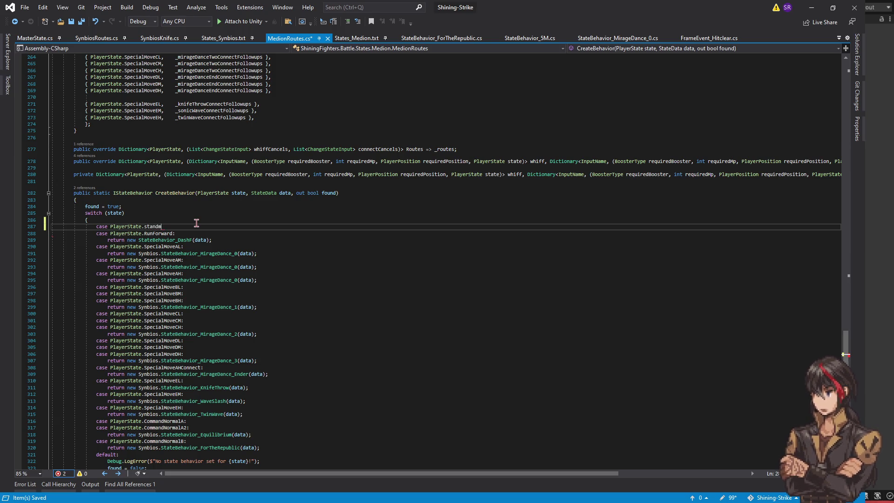
text(:)
key(Return)
text(return new)
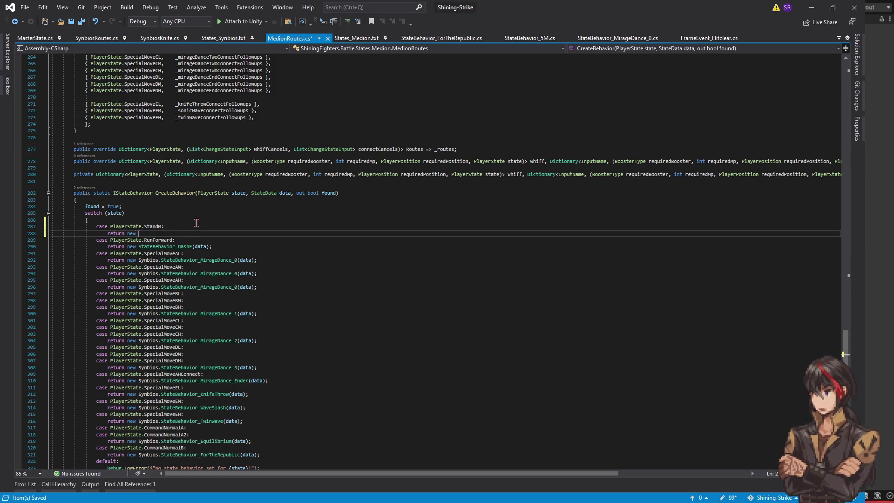
Append .Medion to StateBehavior_5M.cs's namespace and save
key(ctrl+Tab)
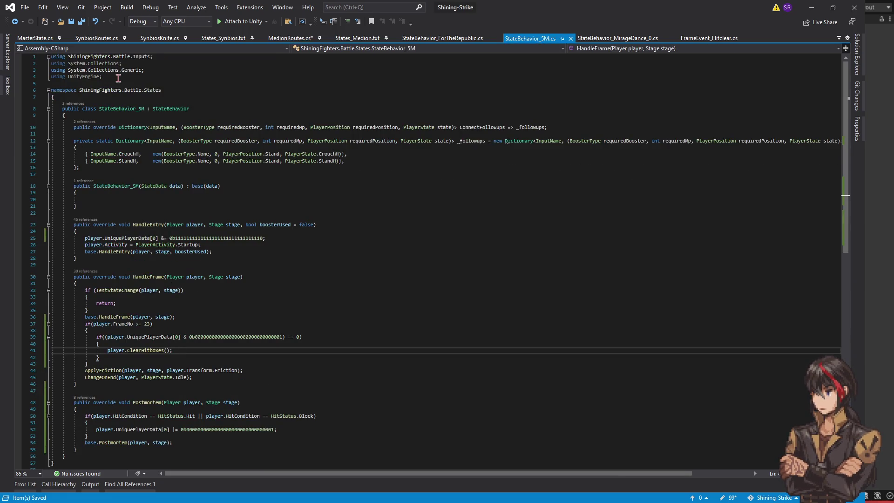
click(160, 90)
text(.m)
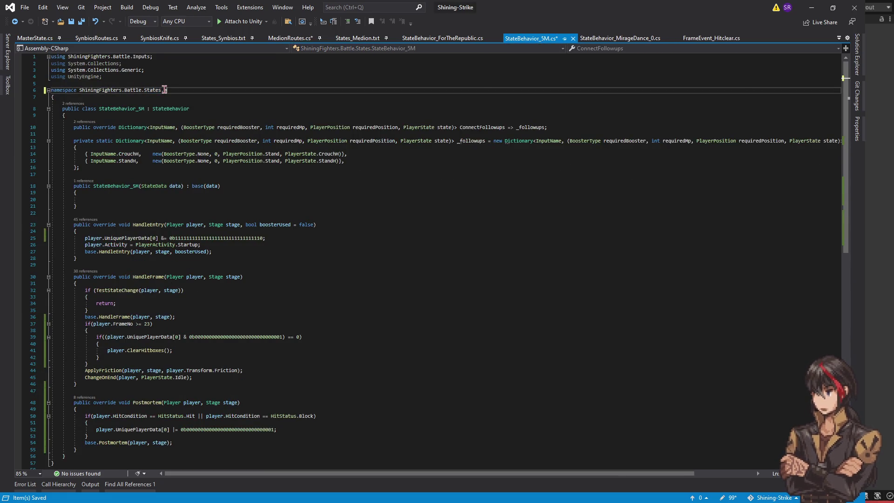
key(ctrl+s)
Finish the case with 'return new Medion.StateBehavior_5M(data);' and recheck the 5M namespace
key(ctrl+Tab)
text(Medion.5m)
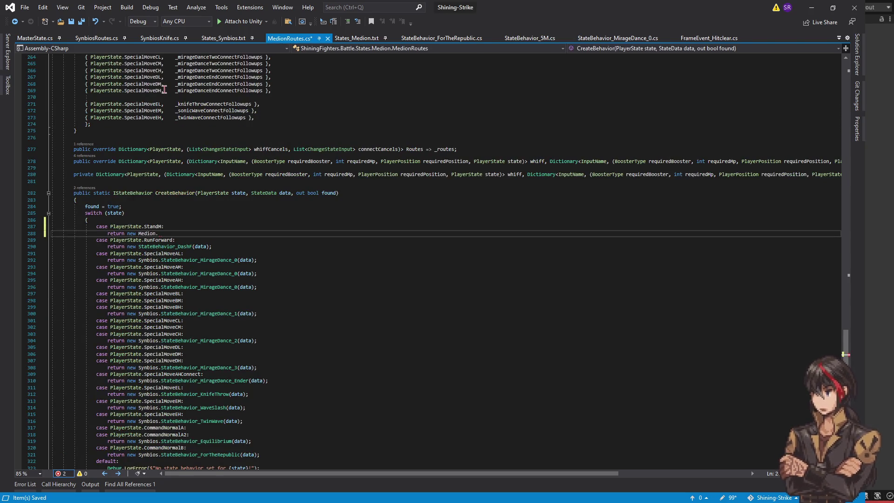
key(Tab)
text((data);)
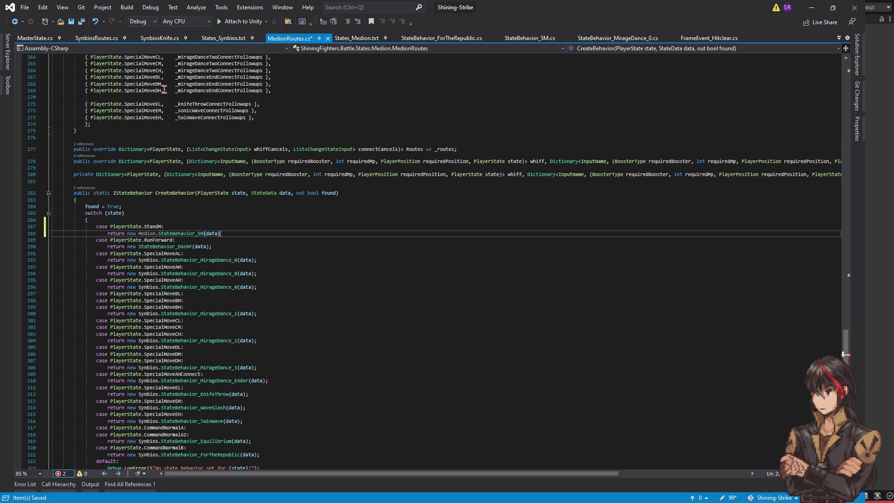
scroll(236, 212, down, 4)
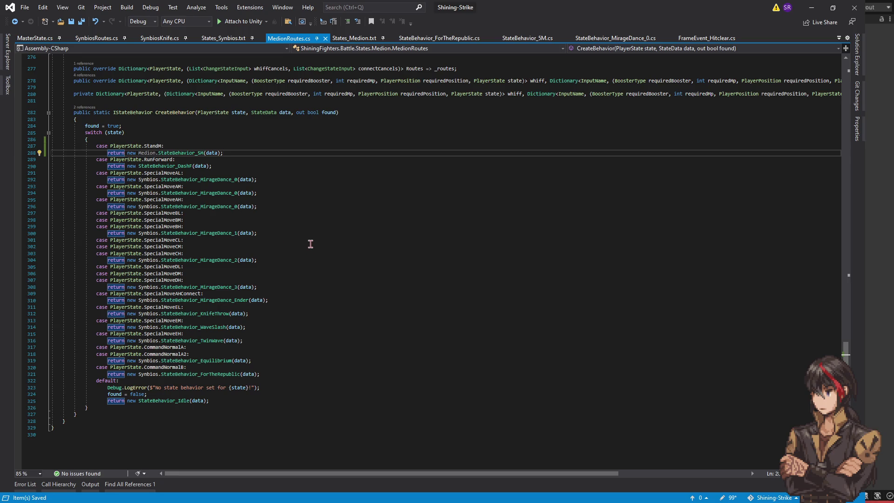
key(ctrl+Tab)
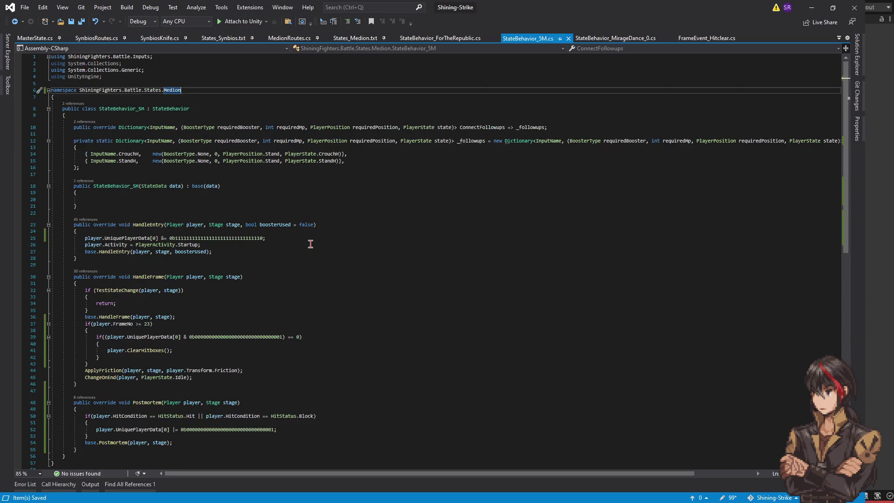
scroll(311, 244, down, 3)
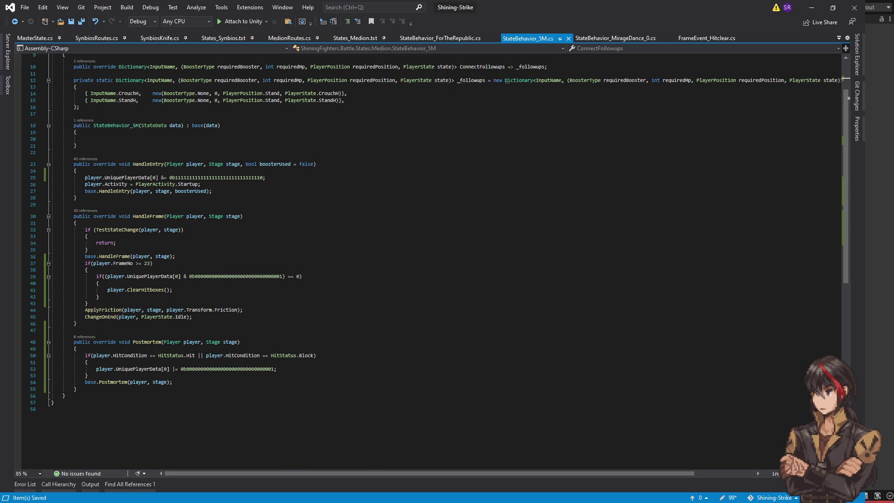
key(alt+Tab)
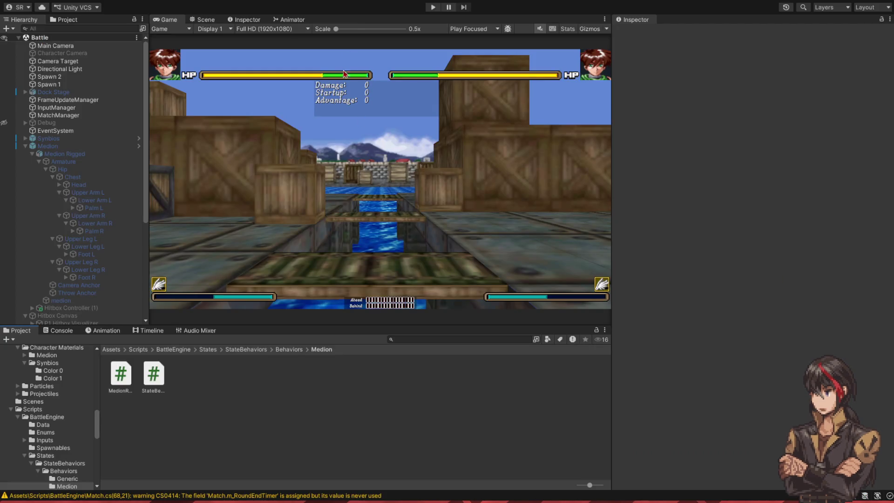
Search the Project panel for 'main' and open the Main scene
click(425, 340)
text(main)
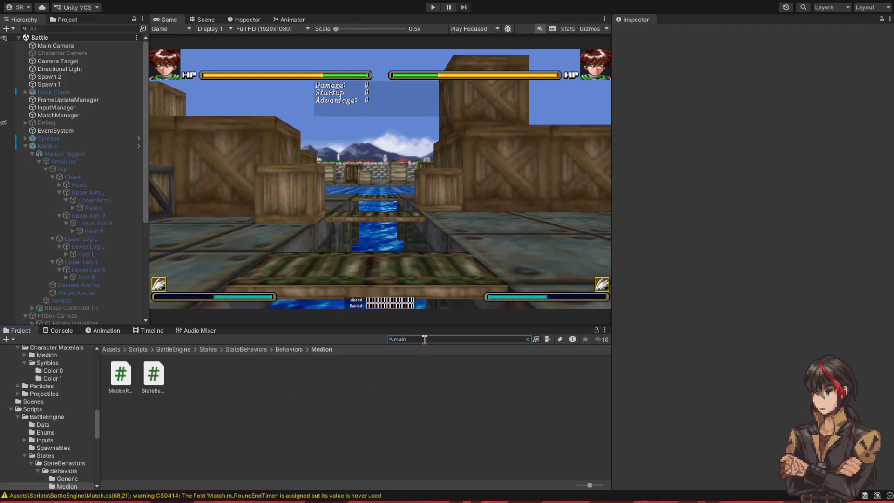
double_click(199, 379)
Attempt Play mode, read the StateBehavior_5M compiler error in the Console, then start the game
key(ctrl+p)
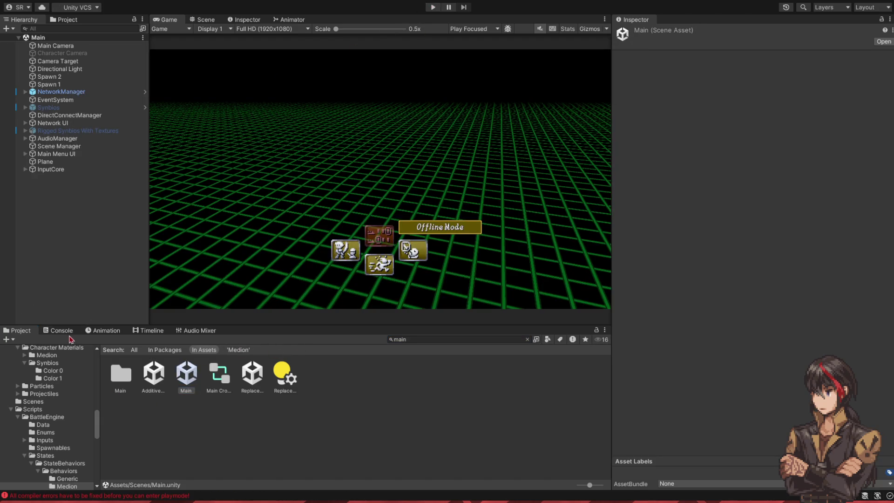
click(69, 332)
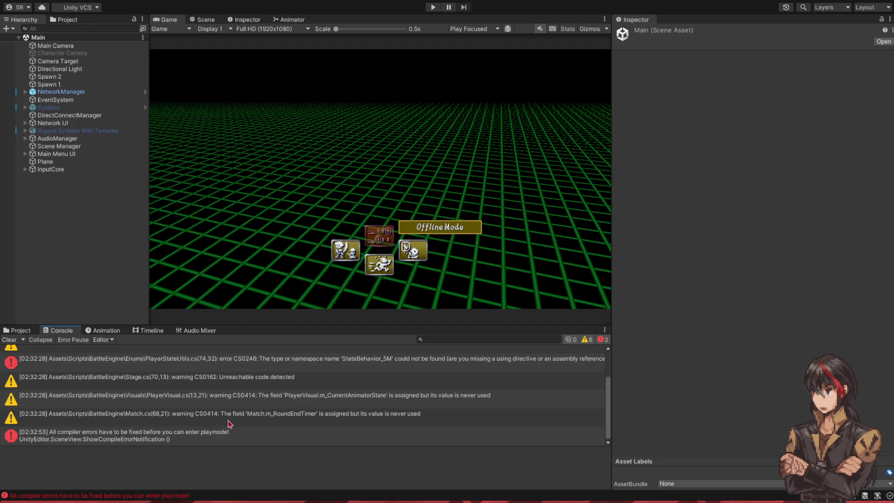
click(223, 364)
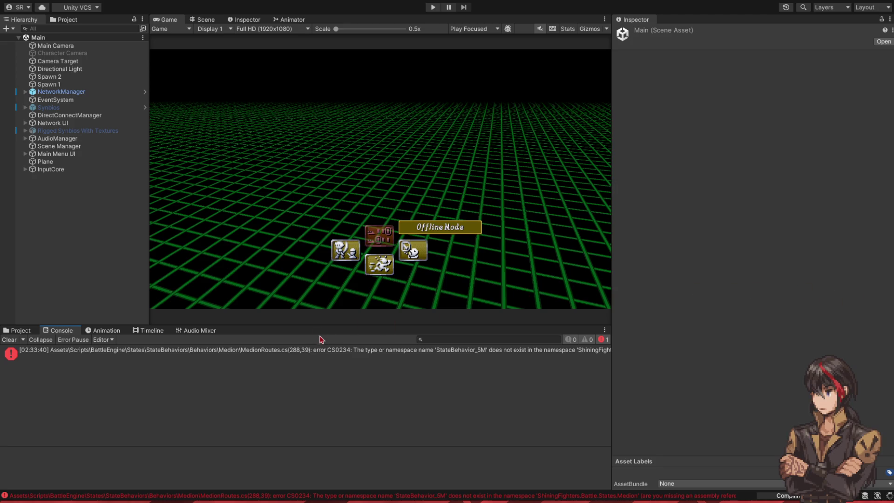
click(433, 7)
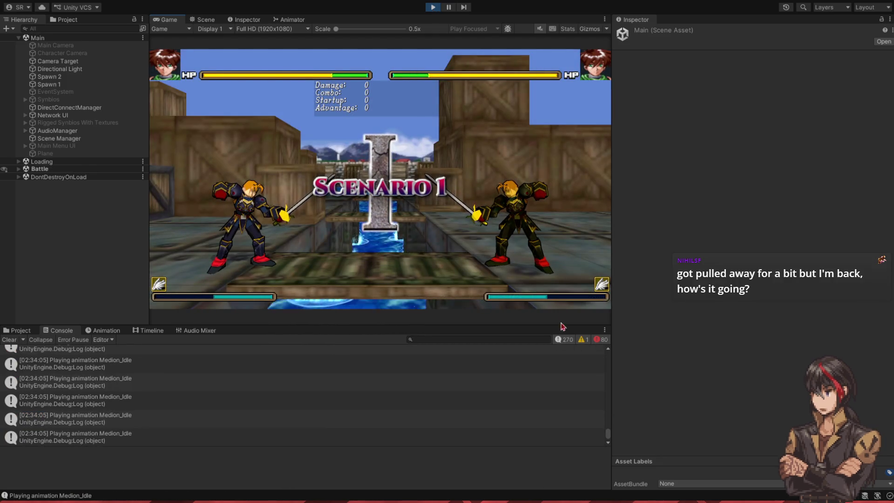
Hide Console info messages while testing the 5M in battle, then stop Play mode
click(561, 340)
scroll(533, 354, up, 15)
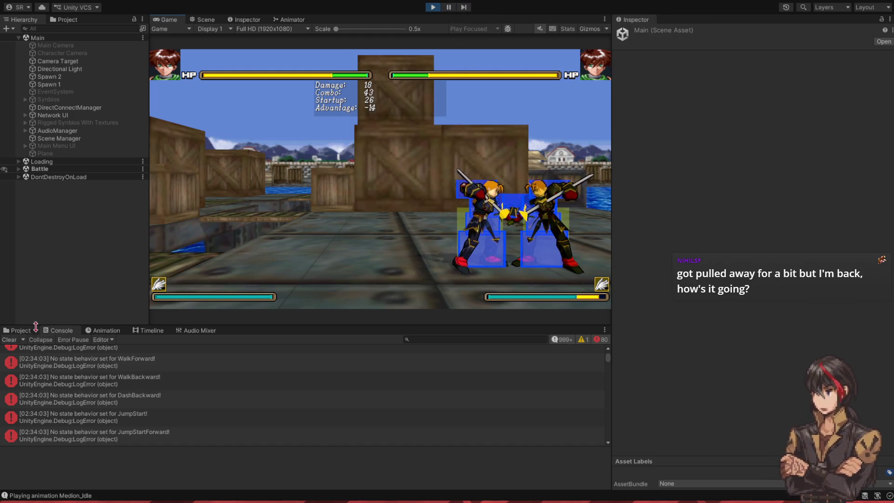
click(433, 8)
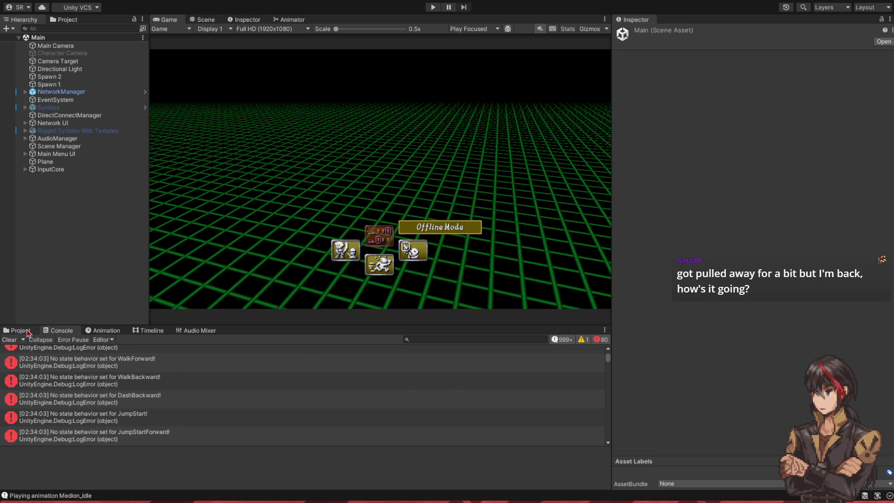
Open the Medion prefab, select its Armature and show the Medion_5M clip in the Animation window
click(28, 332)
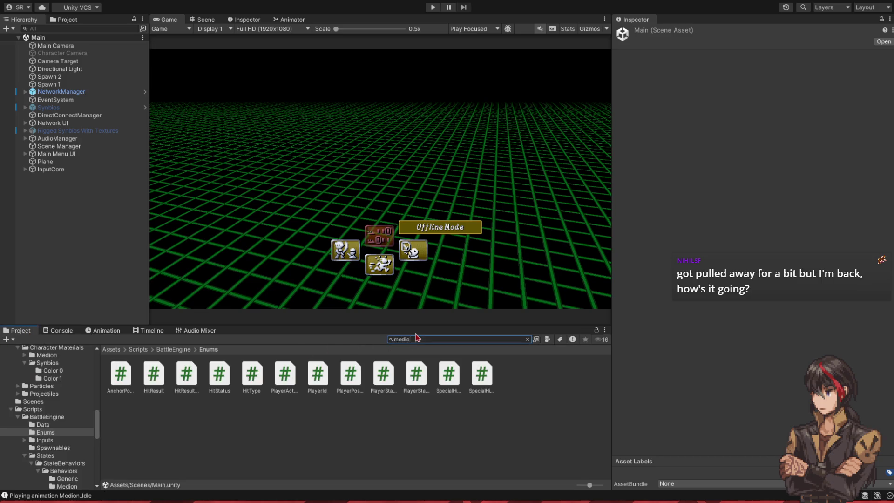
text(n)
double_click(359, 378)
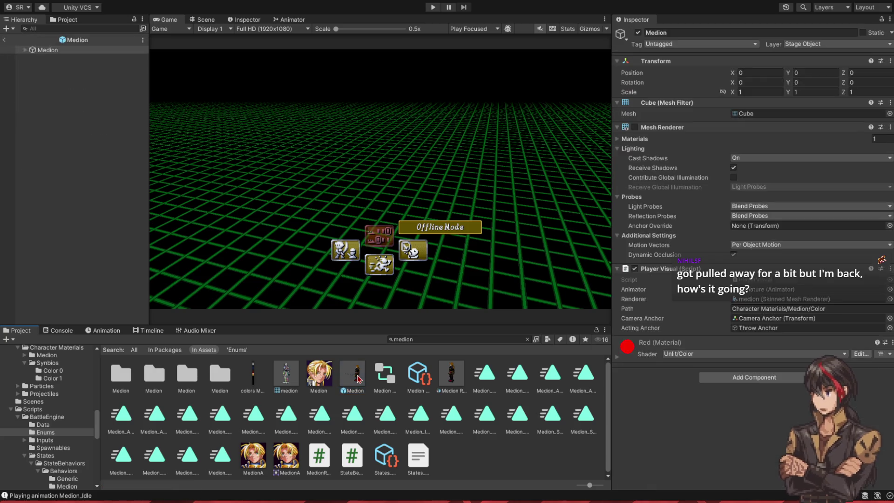
click(203, 20)
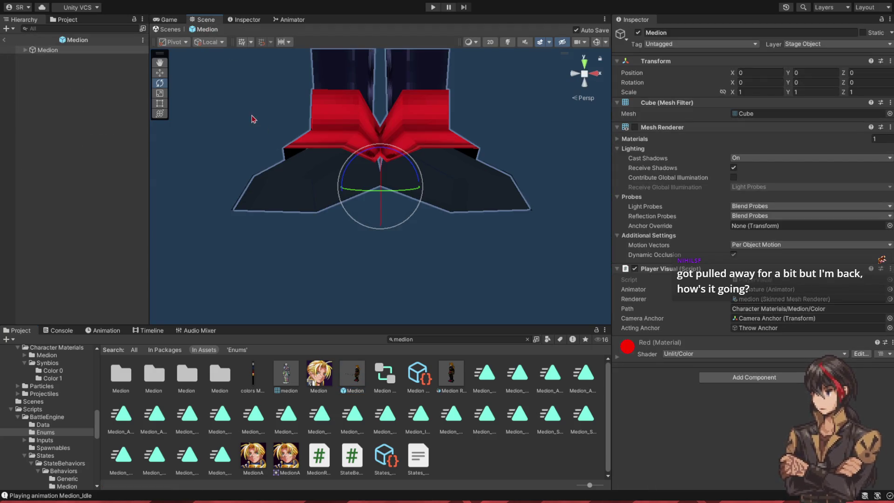
scroll(335, 170, down, 5)
scroll(199, 113, down, 3)
click(358, 108)
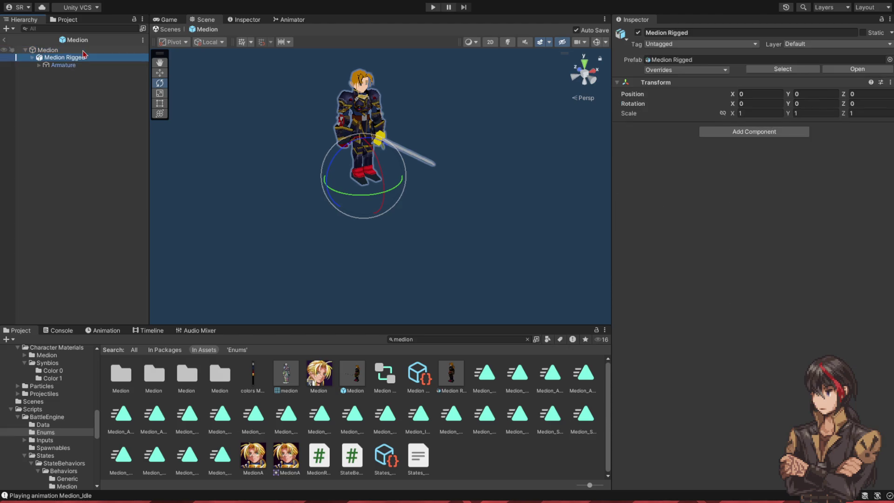
click(64, 64)
click(105, 332)
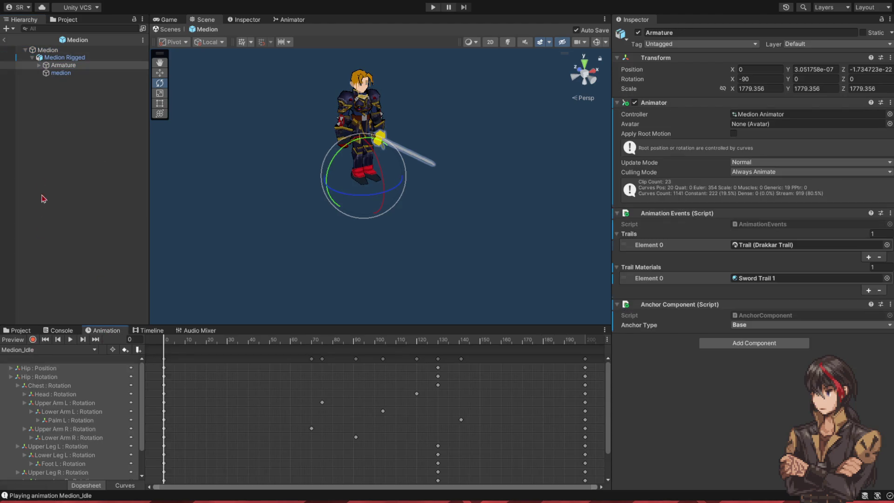
click(35, 340)
Add a StartTrail event at frame 1 and a StopTrail event at frame 9
mouse_move(245, 345)
mouse_down()
mouse_move(256, 345)
mouse_move(159, 349)
mouse_move(178, 353)
mouse_up()
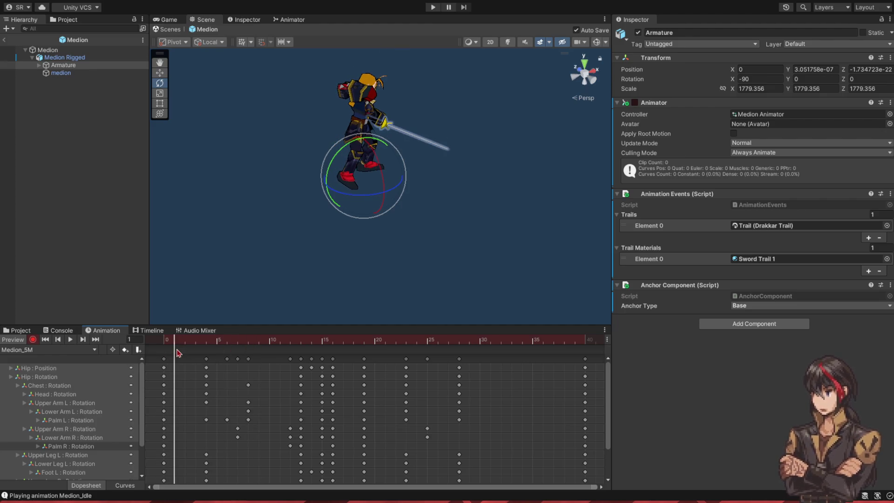
double_click(178, 350)
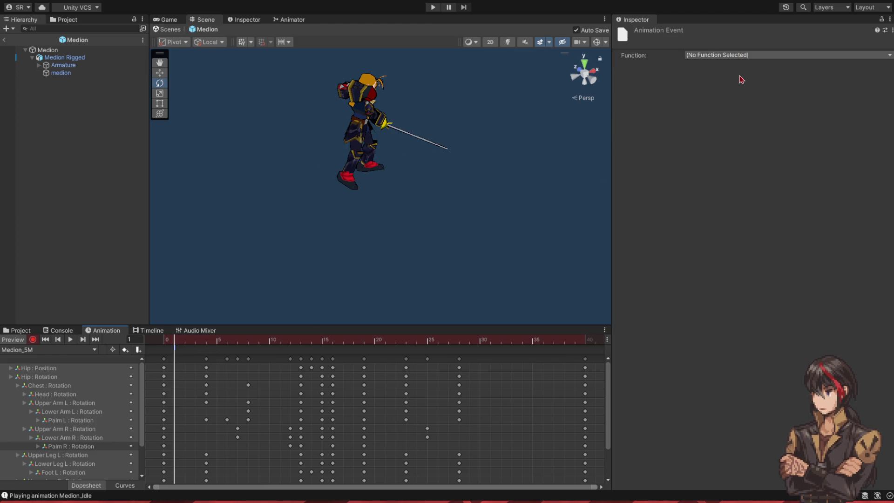
click(741, 97)
mouse_move(257, 339)
mouse_down()
mouse_move(328, 344)
mouse_move(176, 354)
mouse_move(341, 359)
mouse_move(172, 366)
mouse_move(259, 371)
mouse_up()
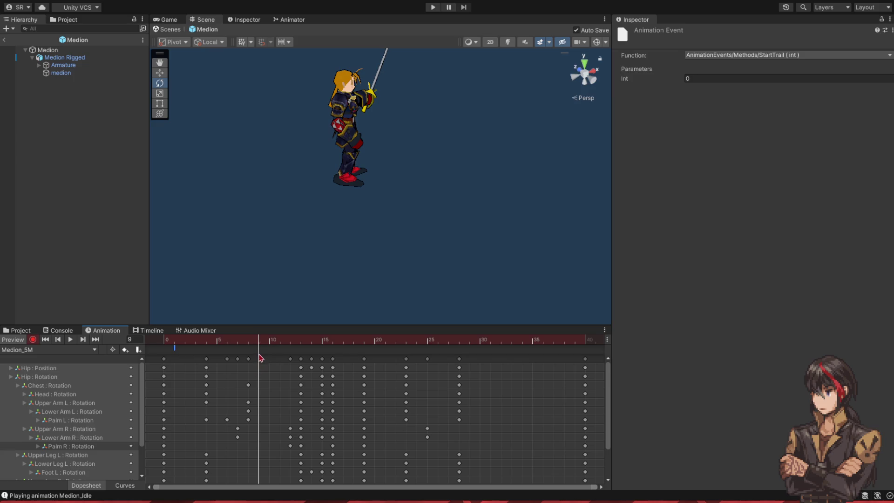
double_click(260, 349)
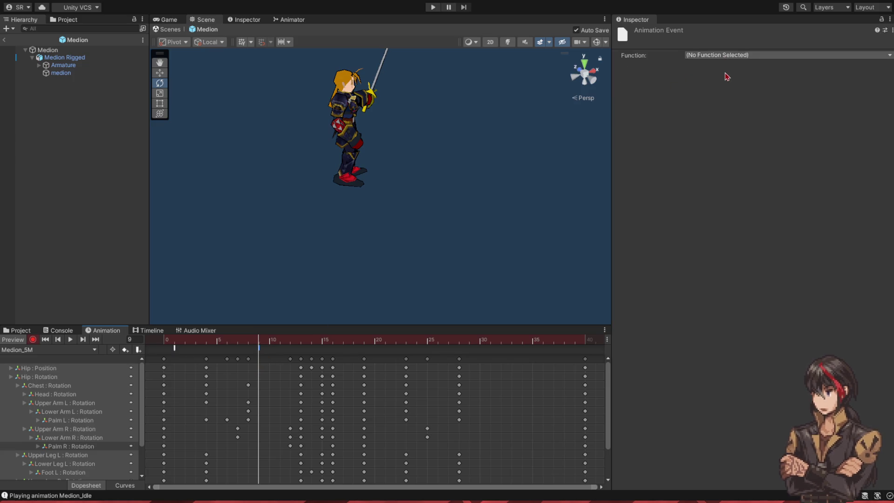
click(748, 100)
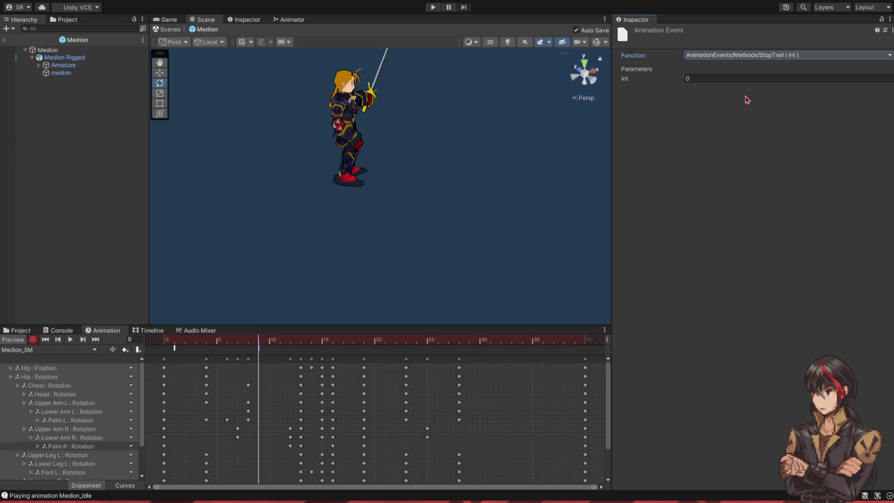
Add a StartTrail event at frame 13 and a StopTrail event at frame 25 with parameter 0
click(299, 343)
mouse_move(299, 343)
mouse_down()
mouse_move(309, 342)
mouse_move(300, 343)
mouse_up()
double_click(300, 348)
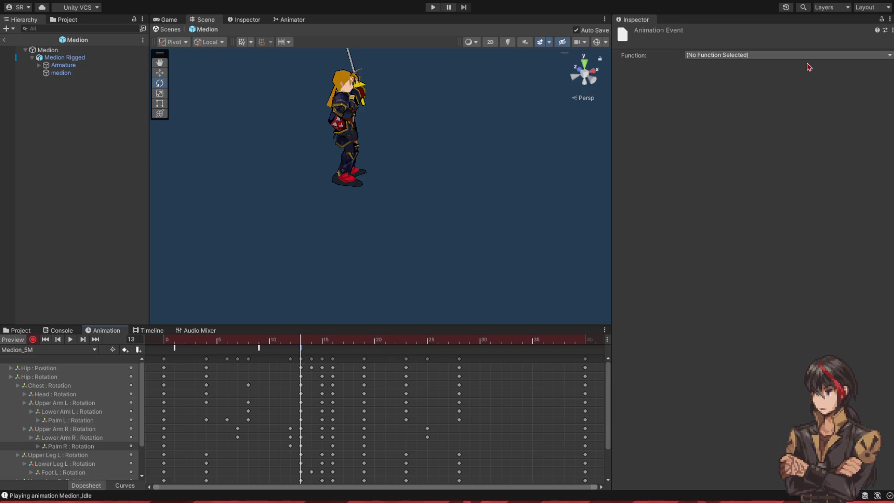
click(749, 87)
drag(327, 342, 409, 342)
mouse_move(433, 258)
mouse_down()
mouse_move(379, 240)
mouse_move(326, 303)
mouse_up()
drag(411, 343, 426, 345)
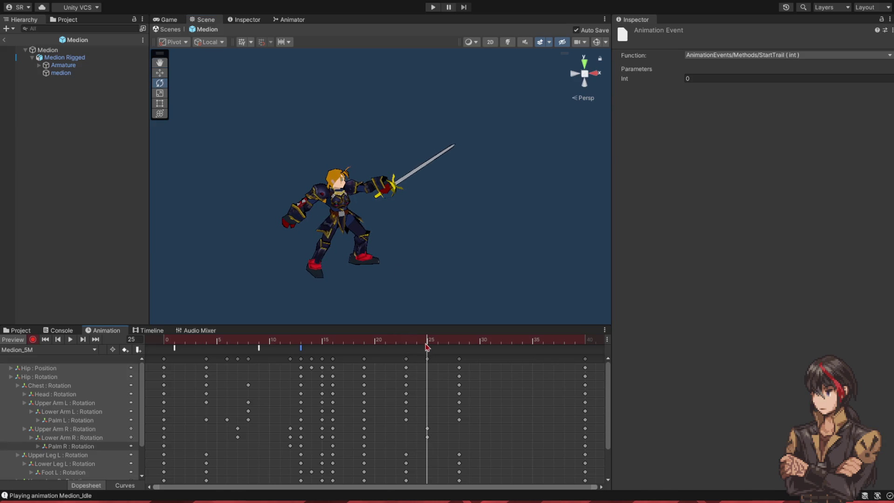
double_click(428, 347)
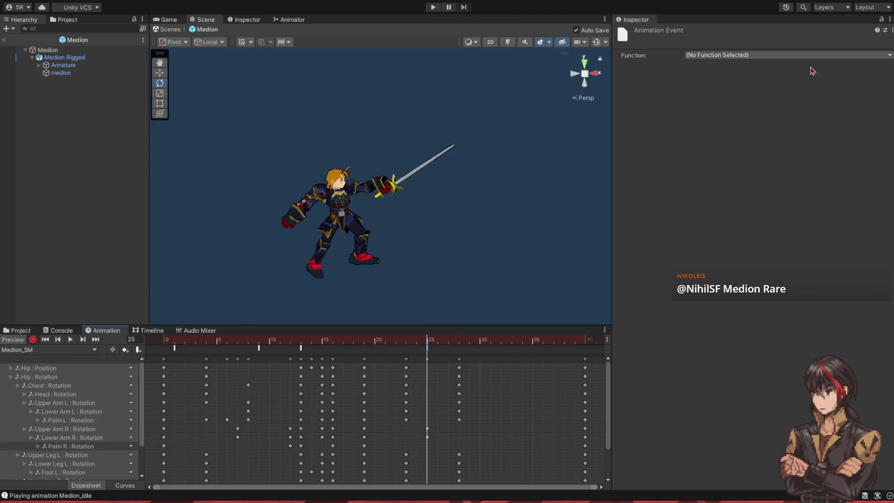
click(743, 97)
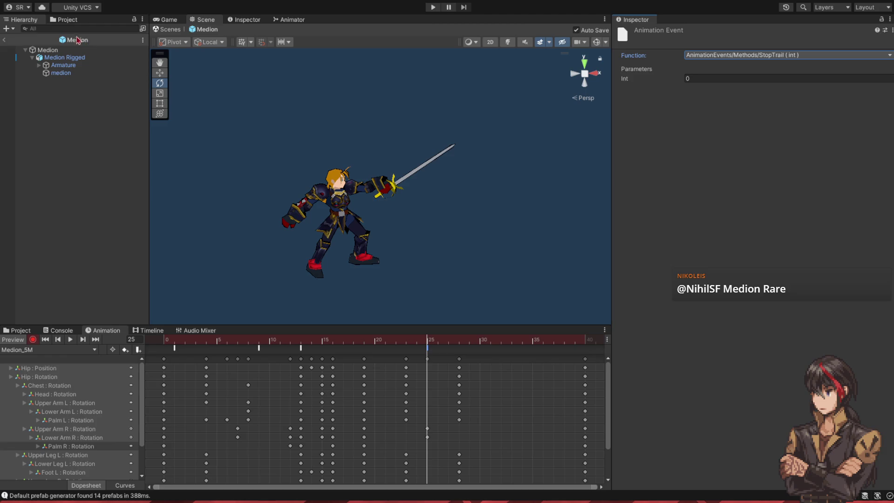
Exit Medion prefab mode back to the Main scene and enter Play mode
click(6, 41)
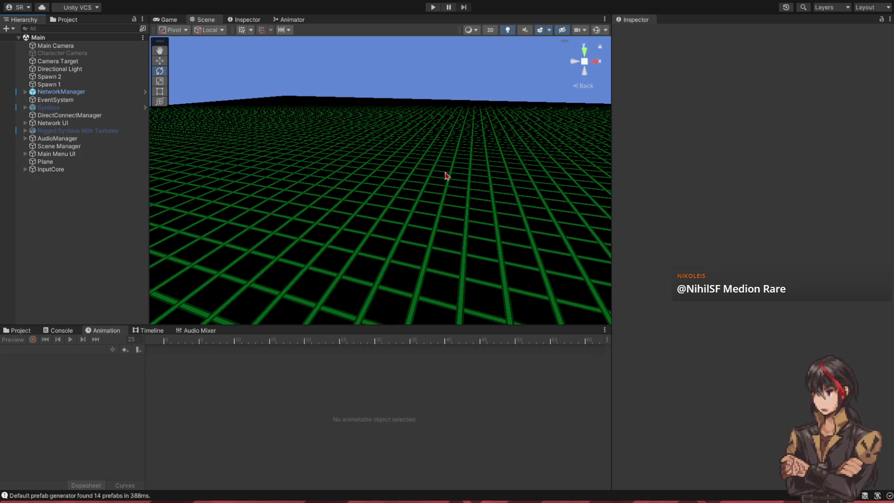
click(434, 7)
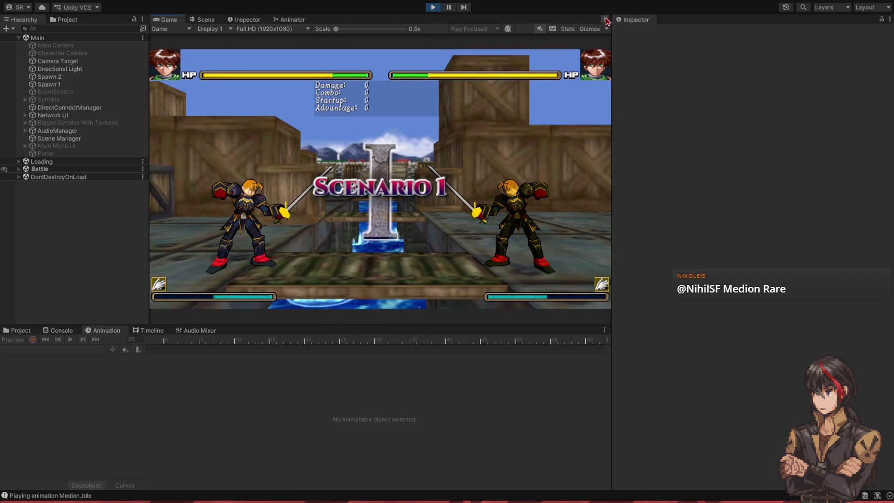
Maximize the Game view to playtest Medion's 5M, then stop Play mode
key(shift+space)
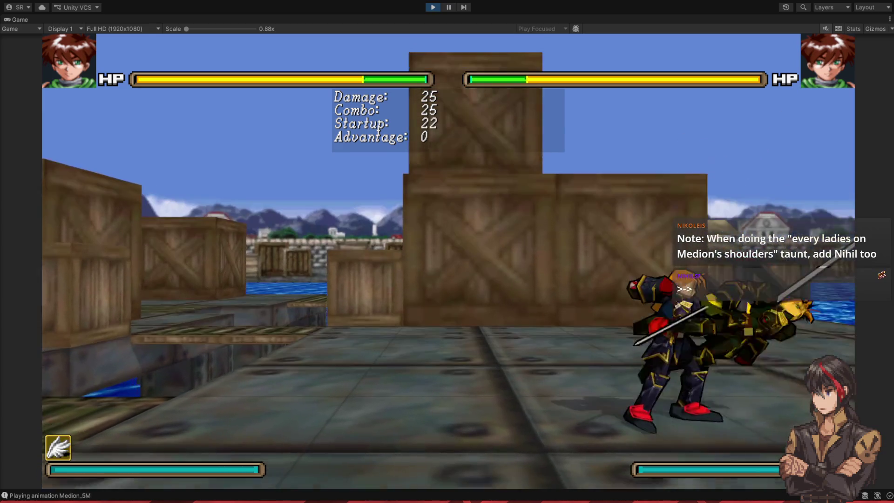
click(436, 8)
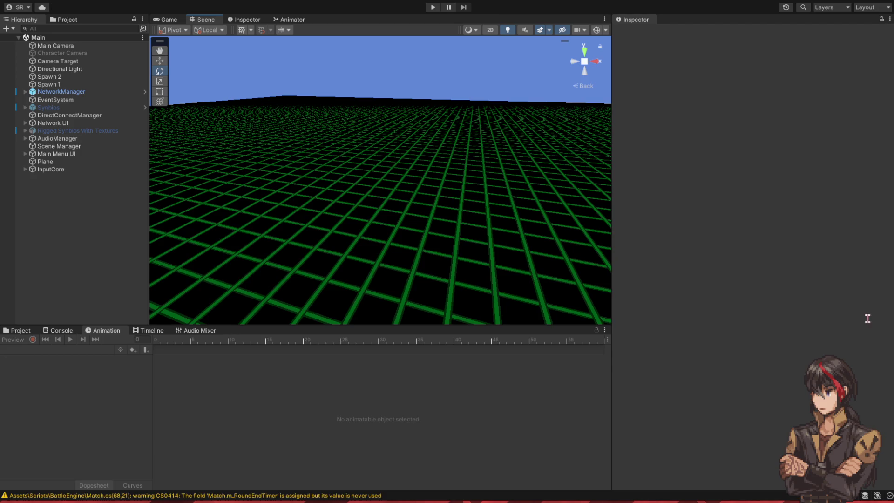
Enter Play mode and choose Training in the game menu to load the Medion mirror battle
click(432, 6)
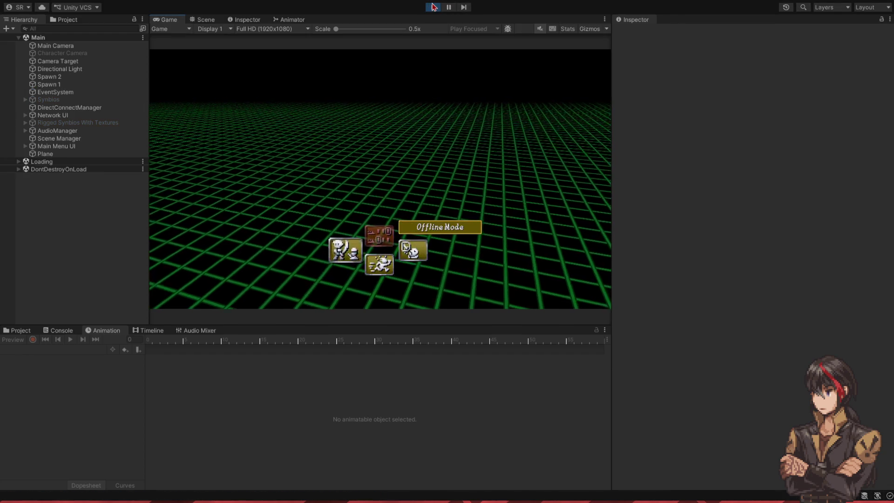
key(Right)
key(Return)
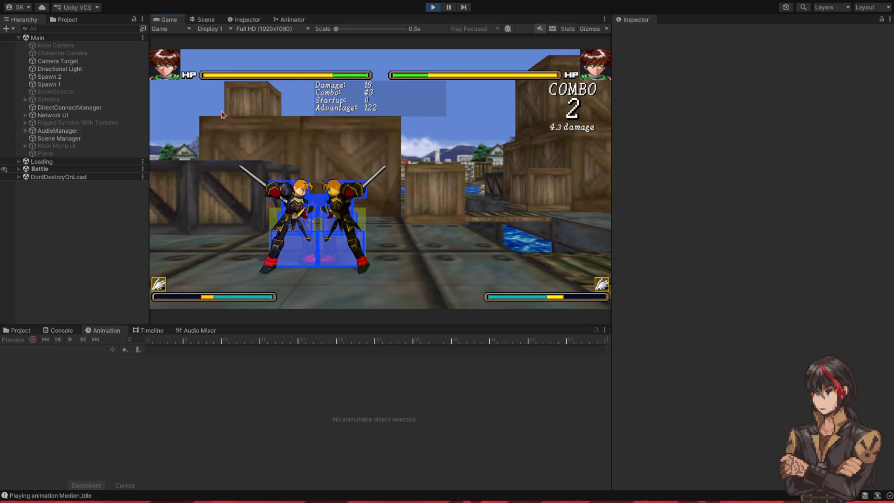
Deactivate Battle > Hitbox Canvas > Debug Visualizer, keep testing, then stop and restart Play mode
click(19, 169)
scroll(70, 228, down, 5)
click(117, 228)
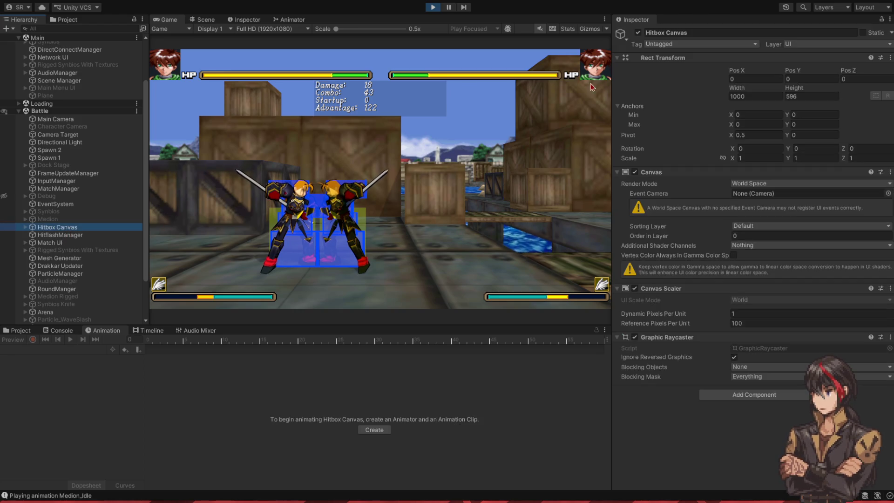
key(Right)
key(Down)
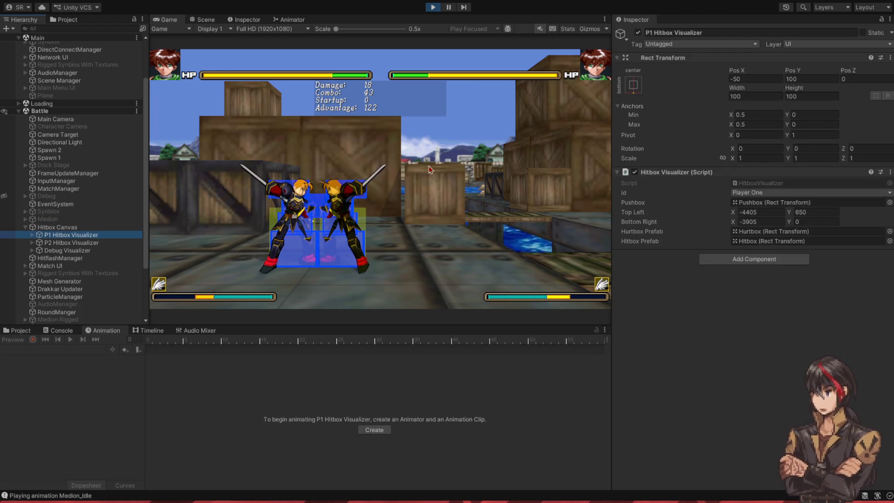
key(Down)
key(Down)
click(638, 33)
click(497, 117)
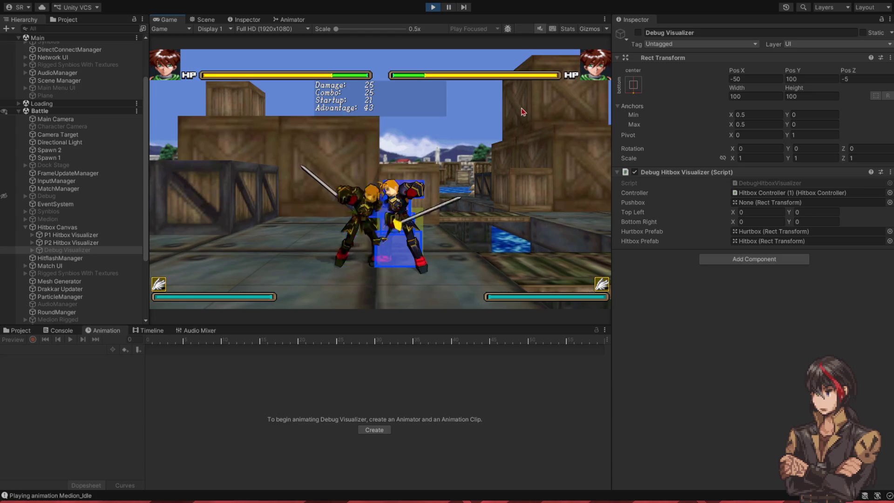
click(432, 8)
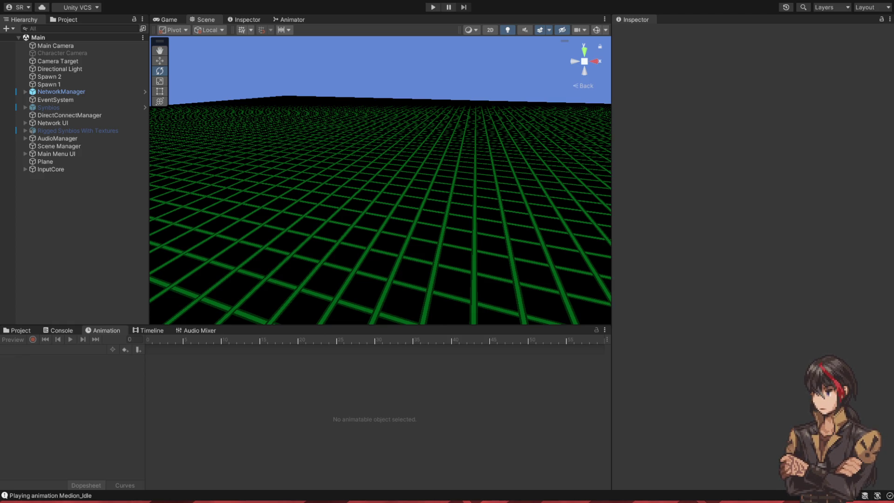
click(432, 7)
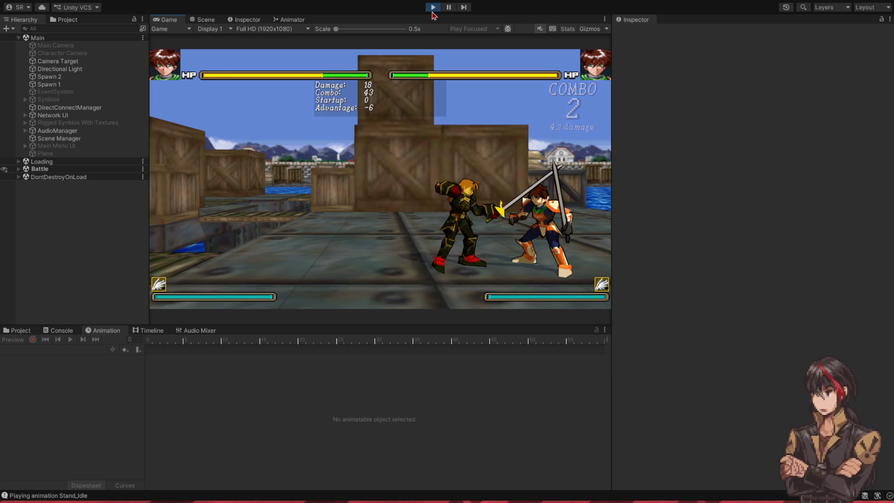
Stop Play mode after landing the two-hit 5M combo
click(432, 12)
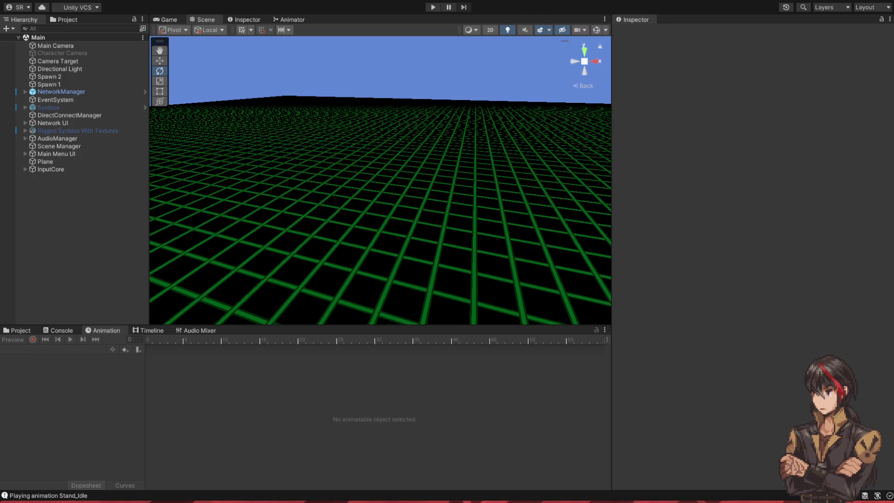
Enter Play mode again to reach the Offline Mode opening menu
click(433, 7)
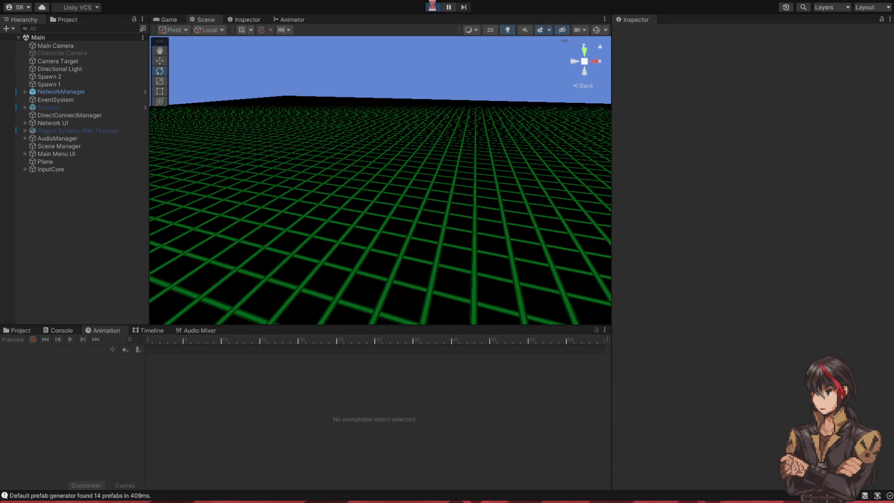
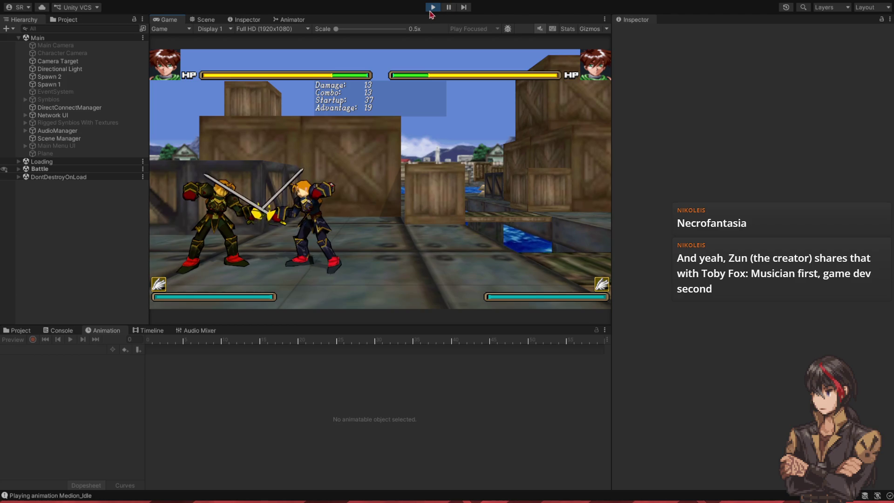
Exit Play mode with Ctrl+P to end the fighting-game play test
key(ctrl+p)
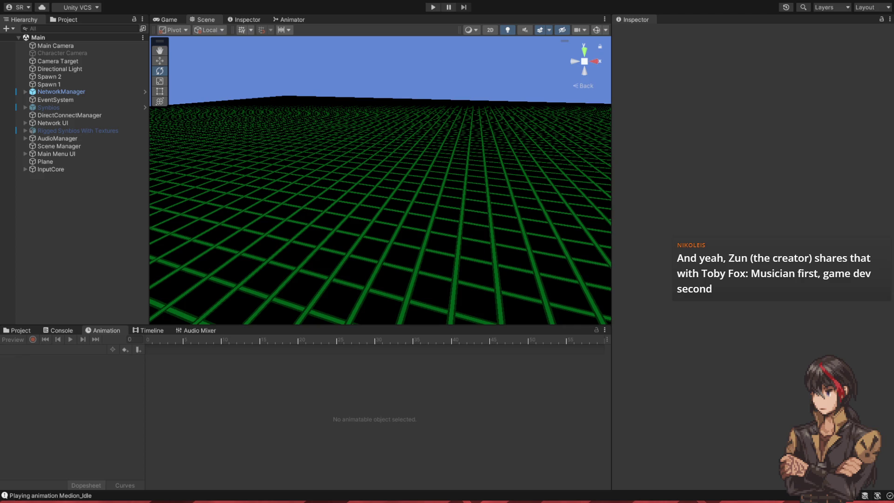
Search the Project assets for the Battle scene and open it
click(21, 330)
click(407, 340)
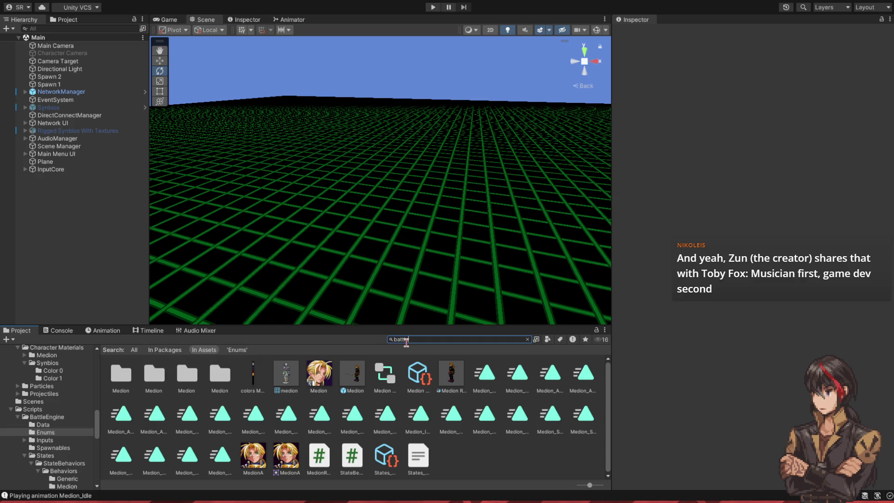
text(le)
double_click(150, 373)
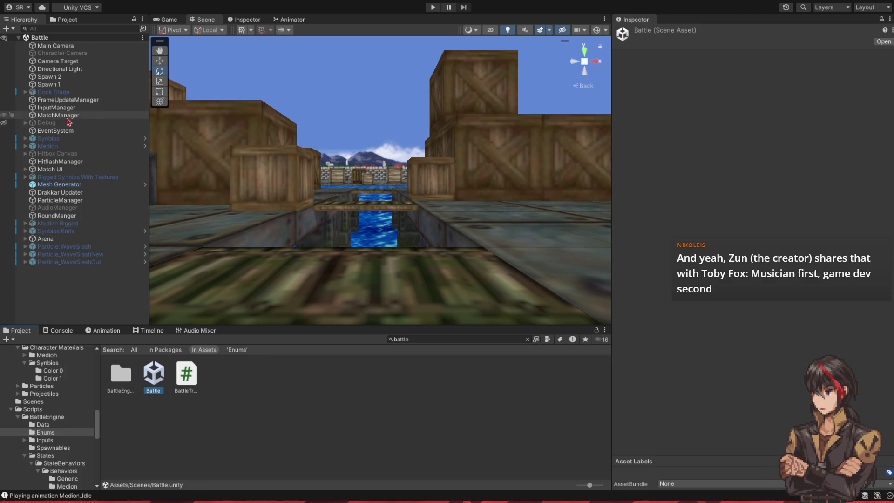
Activate the Medion object and preview its animation clip on the Armature rig root
click(48, 145)
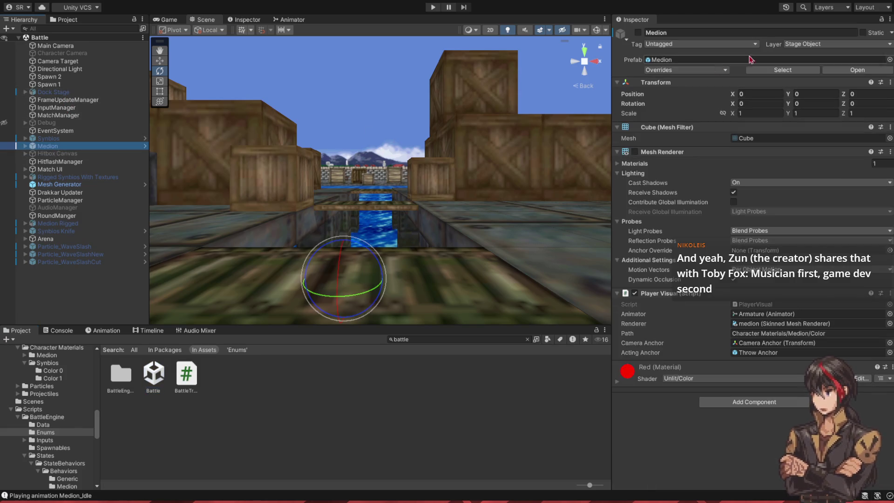
click(638, 32)
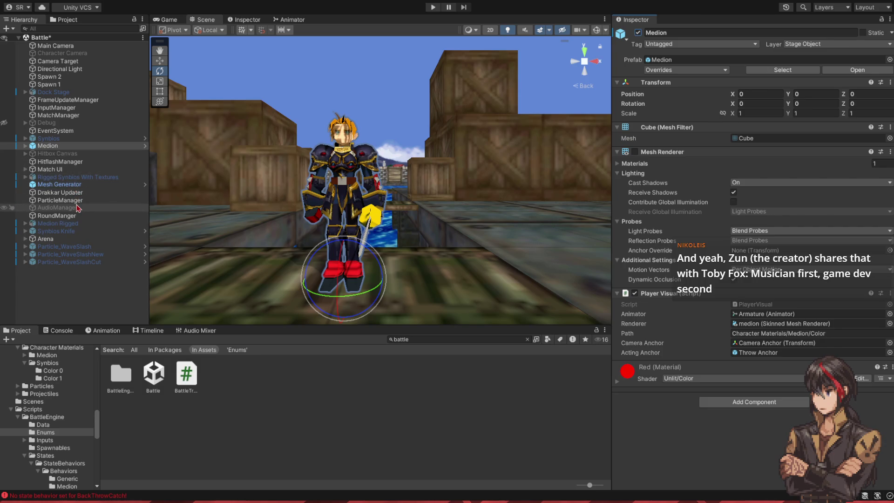
click(102, 330)
click(48, 145)
key(Right)
key(Down)
key(Right)
key(Down)
click(21, 341)
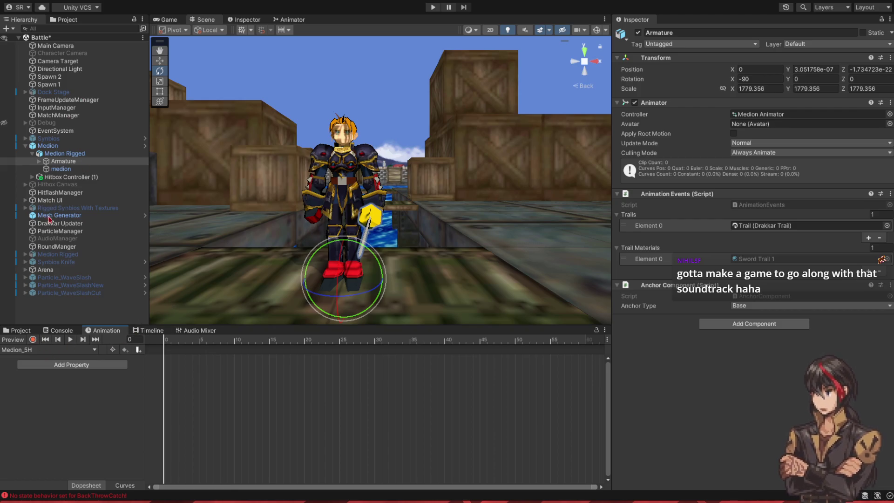
Copy Medion_Idle's frame-0 keys into Medion_5H with Record on, then frame the character
click(19, 339)
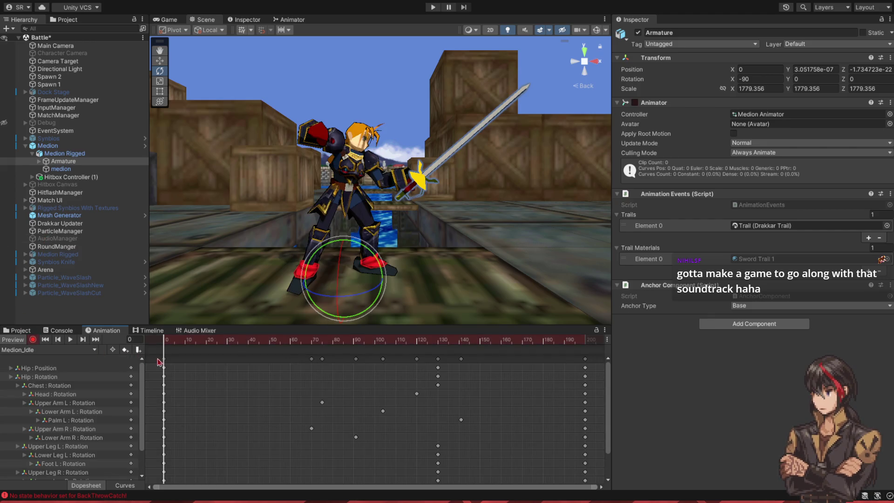
click(162, 360)
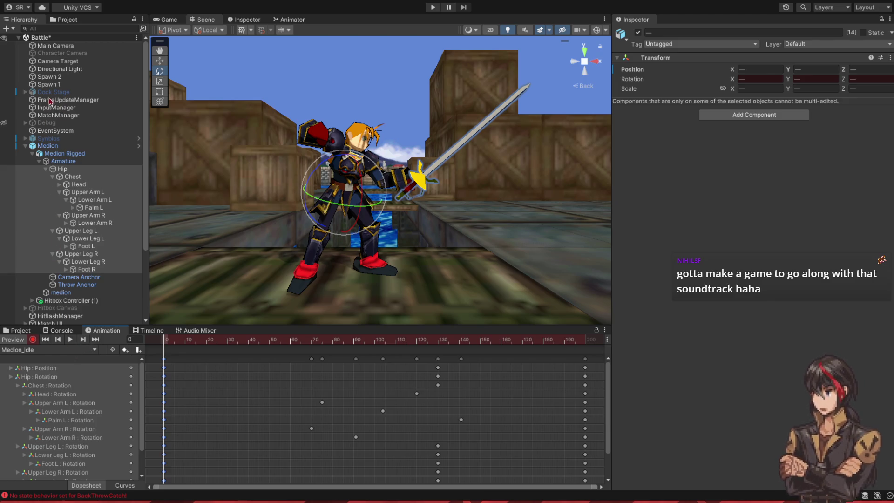
click(33, 339)
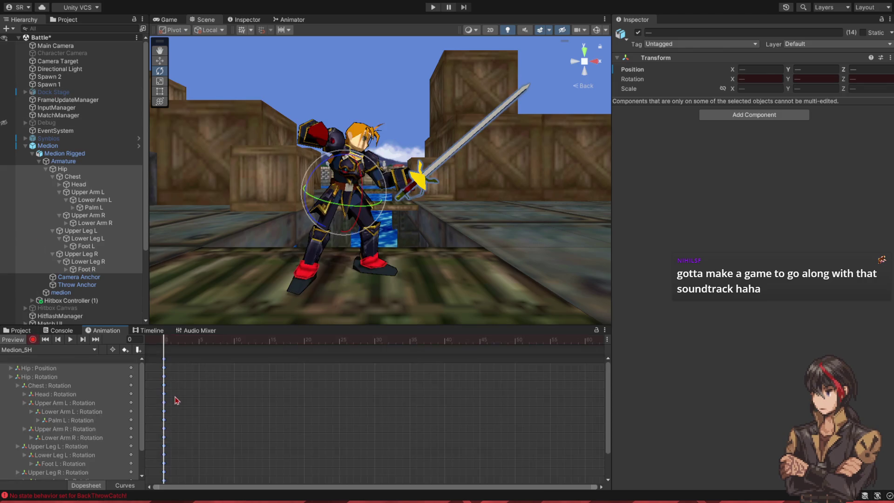
mouse_move(405, 179)
mouse_down()
mouse_move(280, 200)
mouse_move(311, 192)
mouse_up()
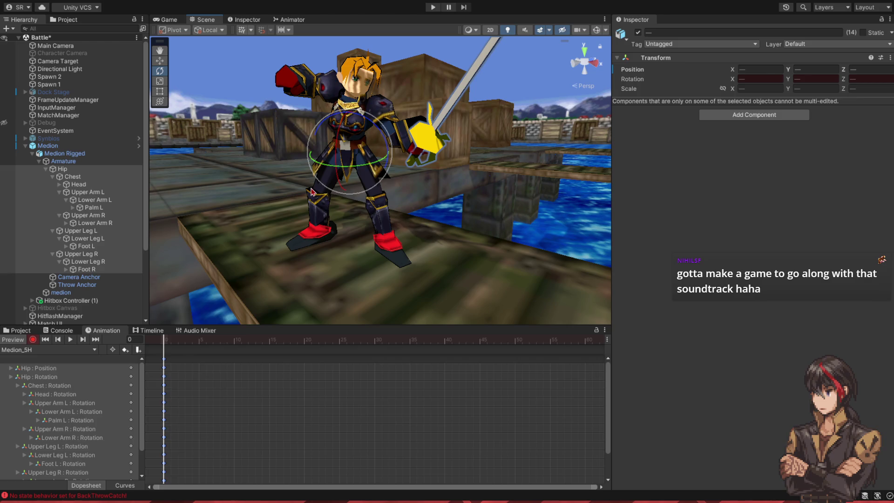
drag(311, 192, 406, 202)
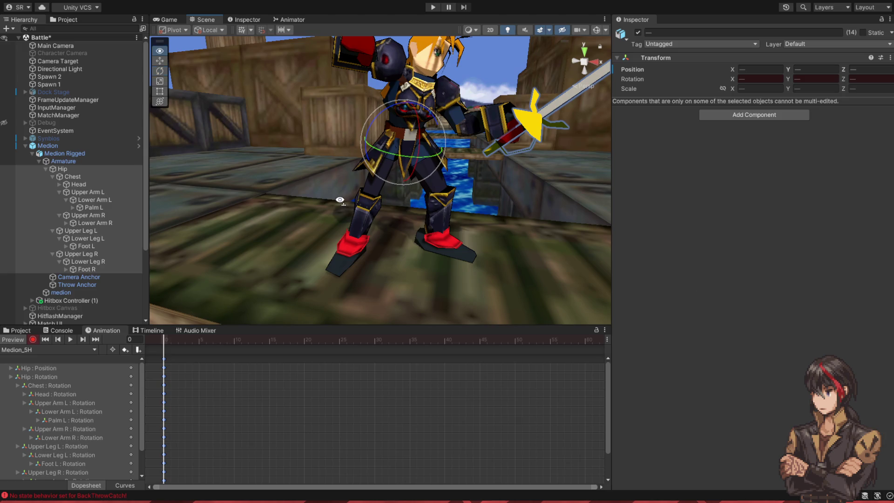
key(f)
click(74, 171)
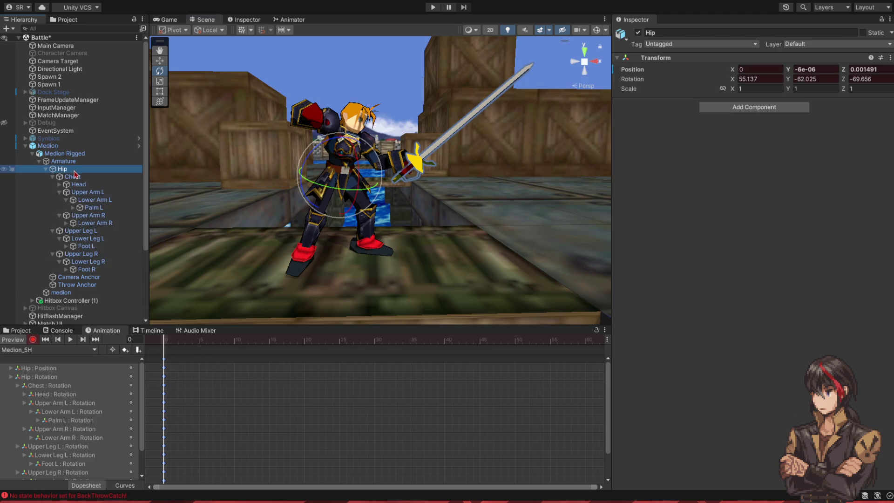
Rotate the Hip and Chest bones to turn Medion's body and swing the sword out
drag(358, 182, 308, 152)
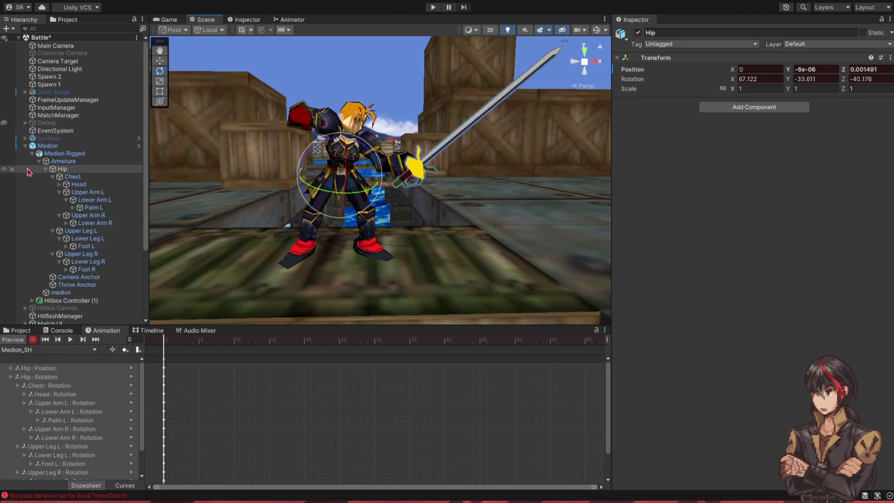
click(347, 164)
drag(347, 164, 340, 150)
click(79, 185)
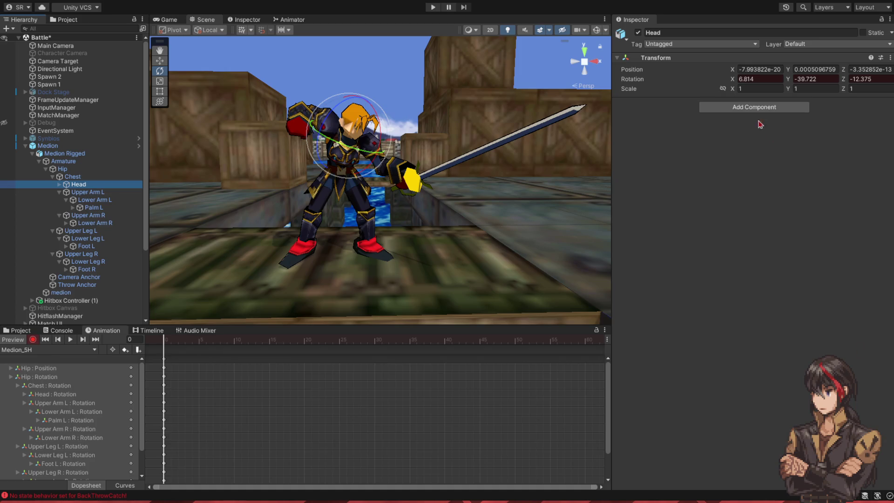
click(167, 19)
drag(693, 123, 694, 121)
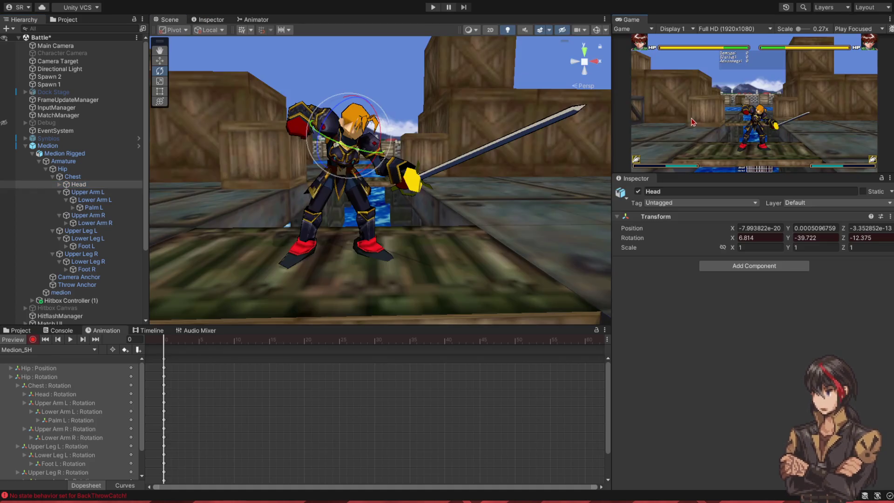
Resize the docked Game view and rotate Upper Arm L and Lower Arm L to swing the sword
drag(725, 175, 724, 212)
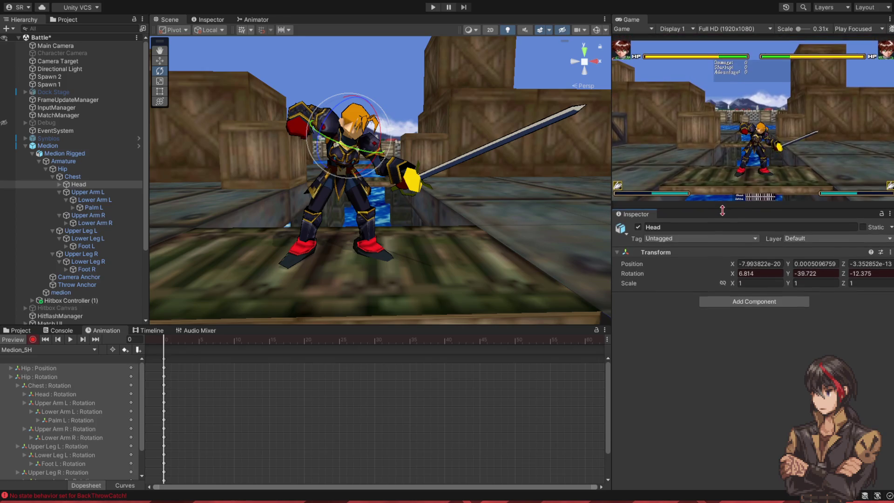
mouse_move(412, 189)
mouse_down()
mouse_move(412, 179)
mouse_move(285, 189)
mouse_up()
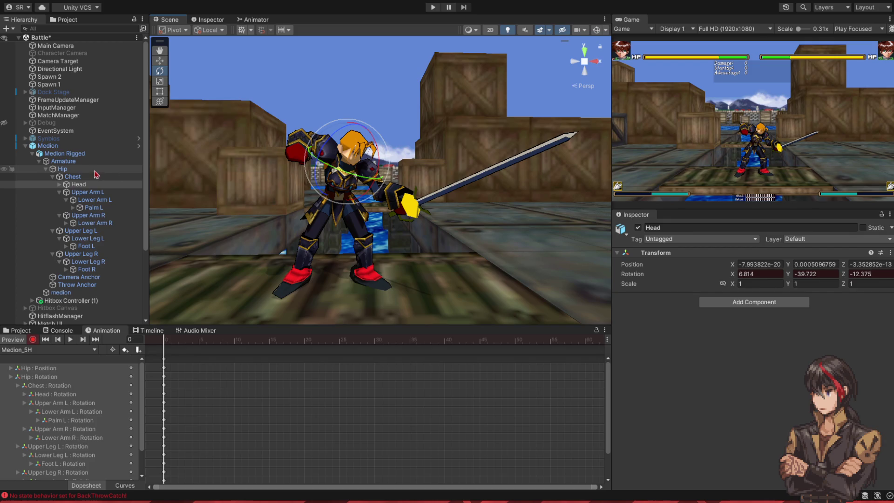
click(87, 192)
mouse_move(366, 188)
mouse_down()
mouse_move(365, 180)
mouse_move(283, 214)
mouse_up()
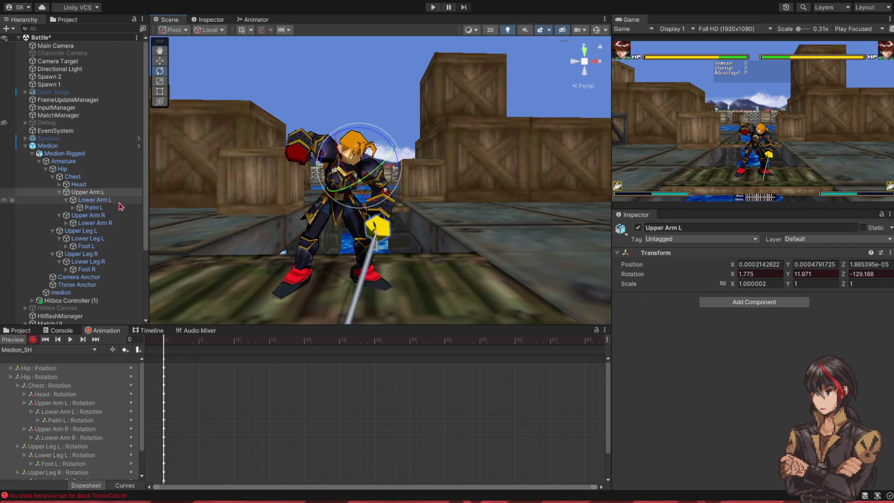
click(93, 199)
drag(374, 203, 338, 211)
click(94, 207)
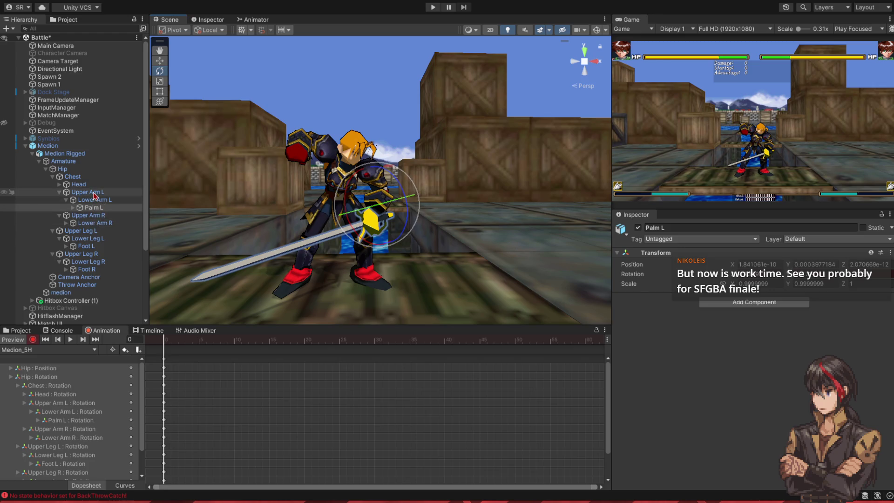
Raise the right fist beside the head by rotating Upper Arm R and Lower Arm R
click(88, 215)
drag(330, 176, 272, 174)
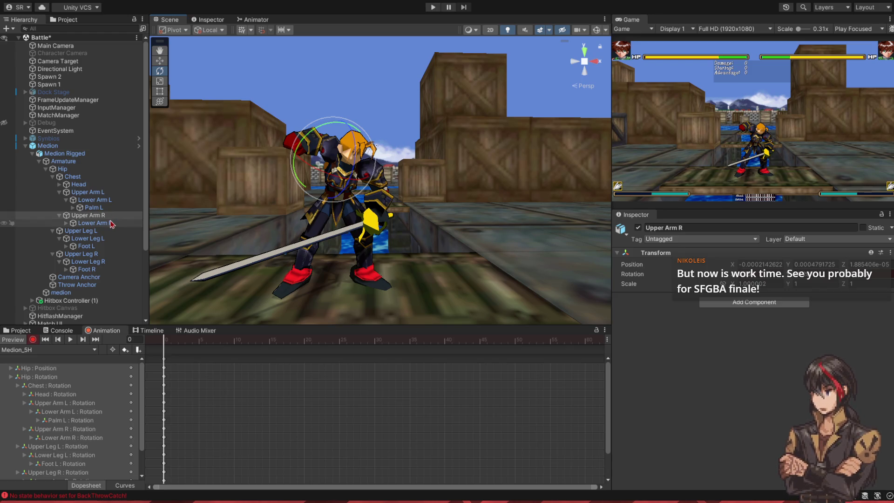
click(112, 224)
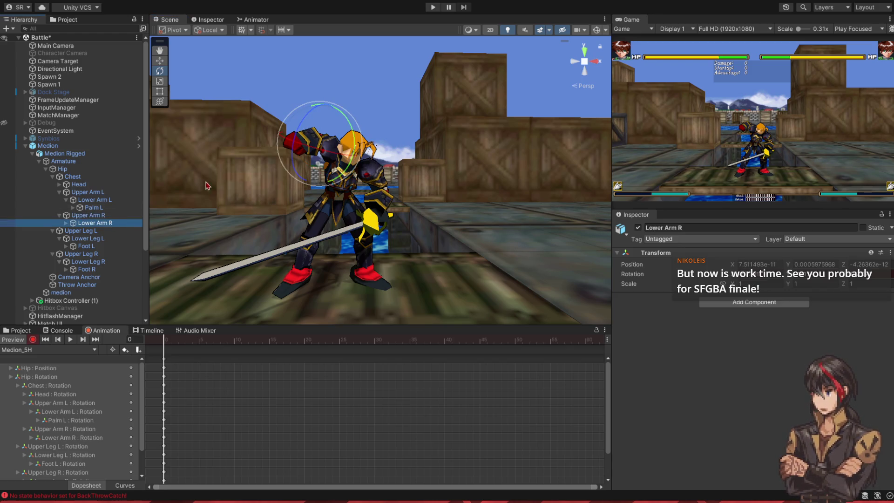
drag(313, 148, 301, 139)
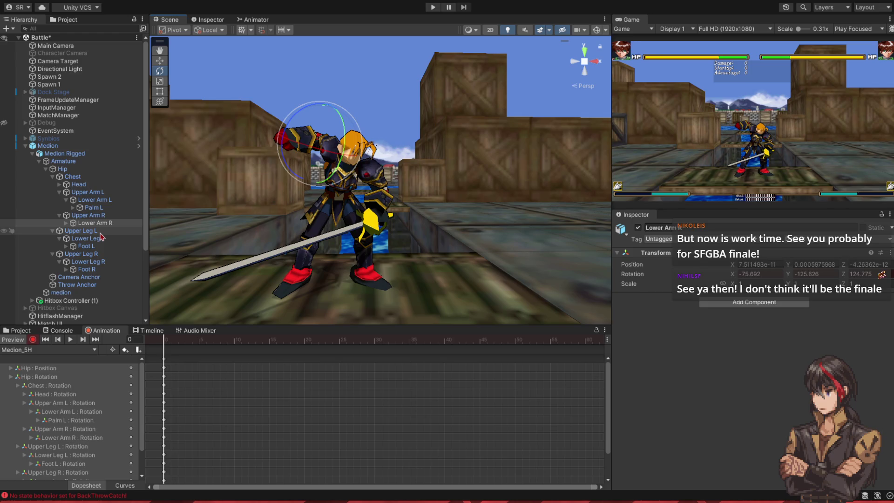
click(100, 232)
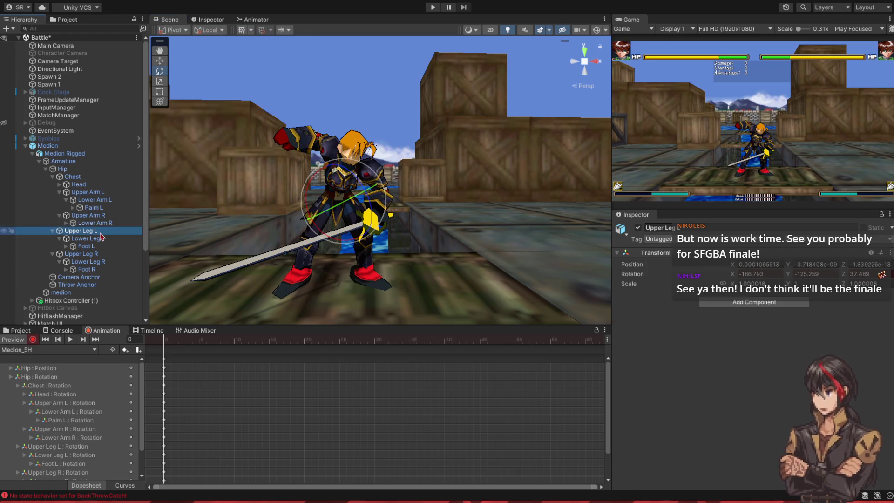
Rotate Upper Leg R outward and bend Lower Leg R to lift the right foot
click(81, 253)
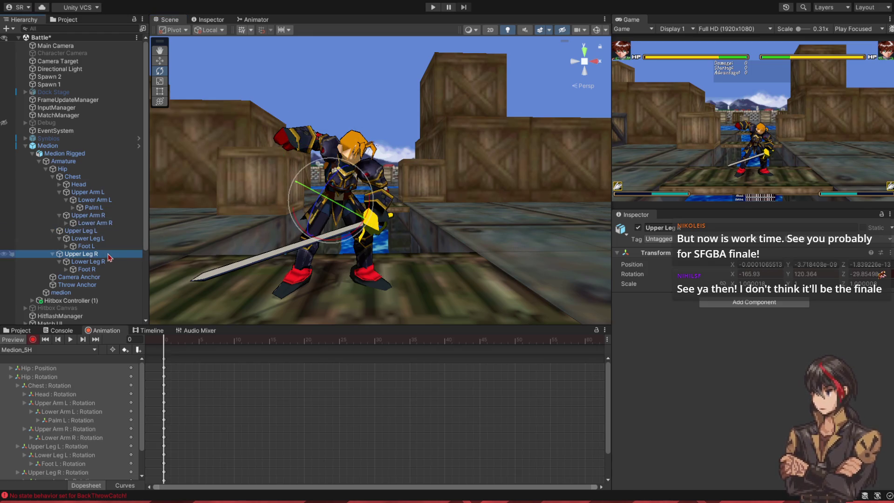
mouse_move(292, 220)
mouse_down()
mouse_move(327, 195)
mouse_move(282, 250)
mouse_up()
click(88, 262)
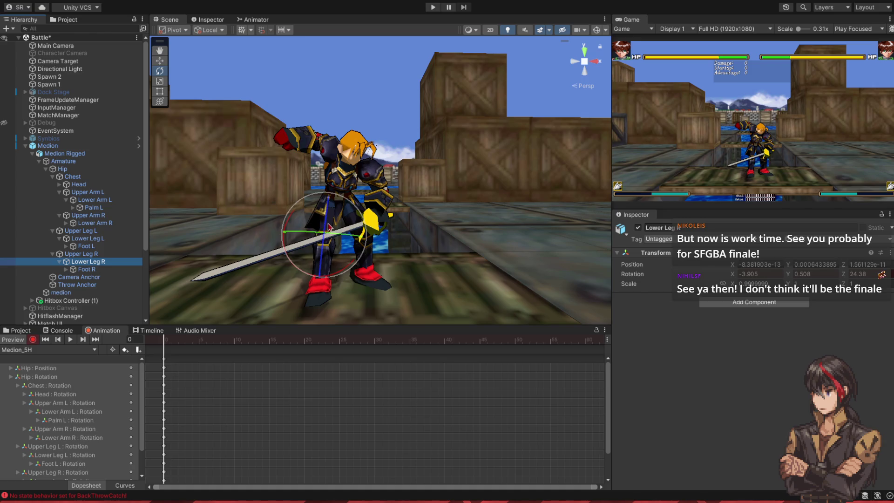
drag(328, 235, 322, 254)
click(86, 269)
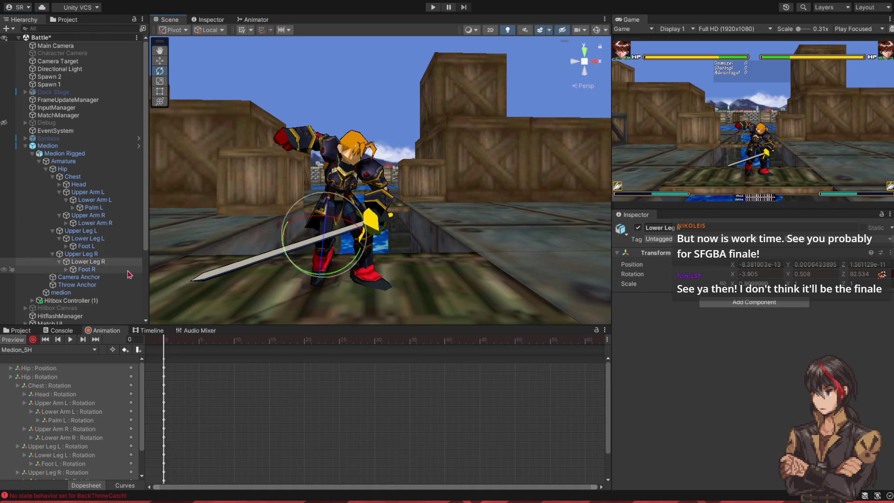
mouse_move(219, 254)
mouse_down()
mouse_move(302, 238)
mouse_move(256, 208)
mouse_move(94, 164)
mouse_up()
click(75, 169)
Switch handles to global orientation and reframe the view around Medion's hip
click(160, 61)
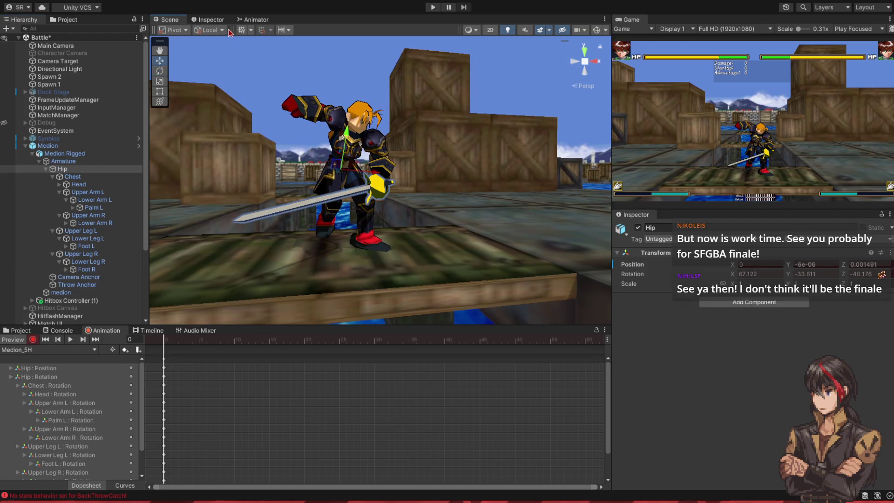
key(x)
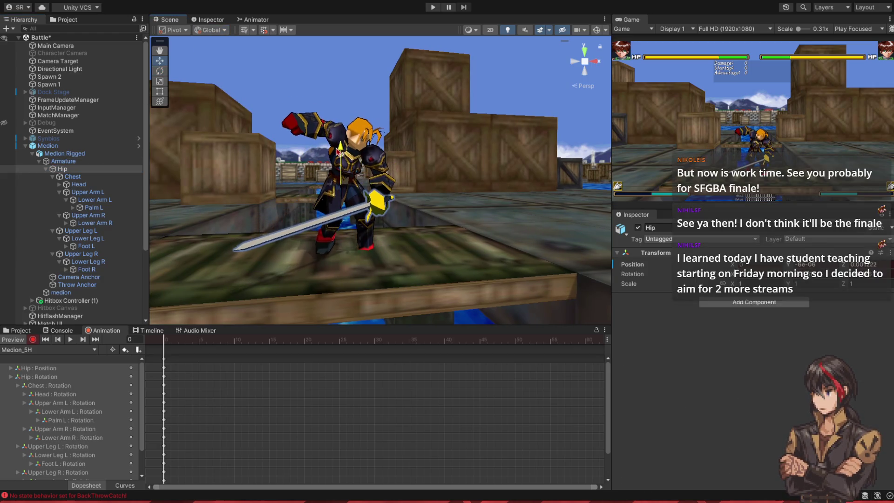
drag(338, 158, 421, 181)
key(f)
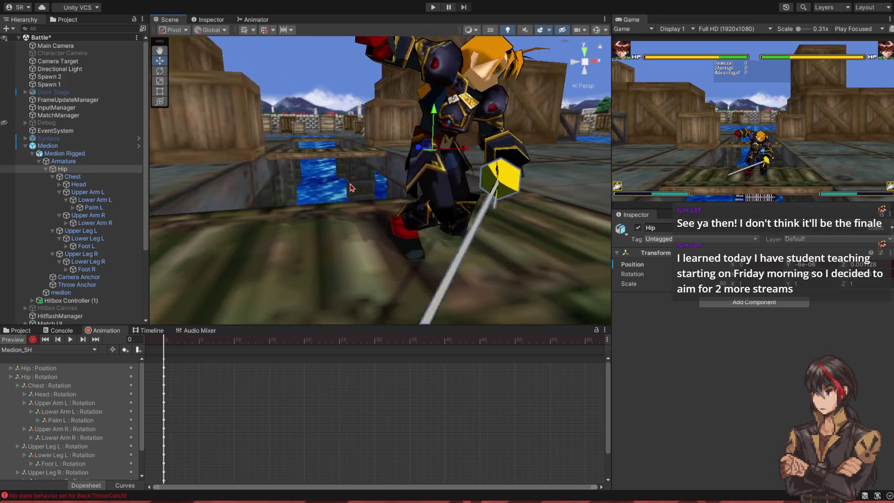
scroll(350, 188, down, 6)
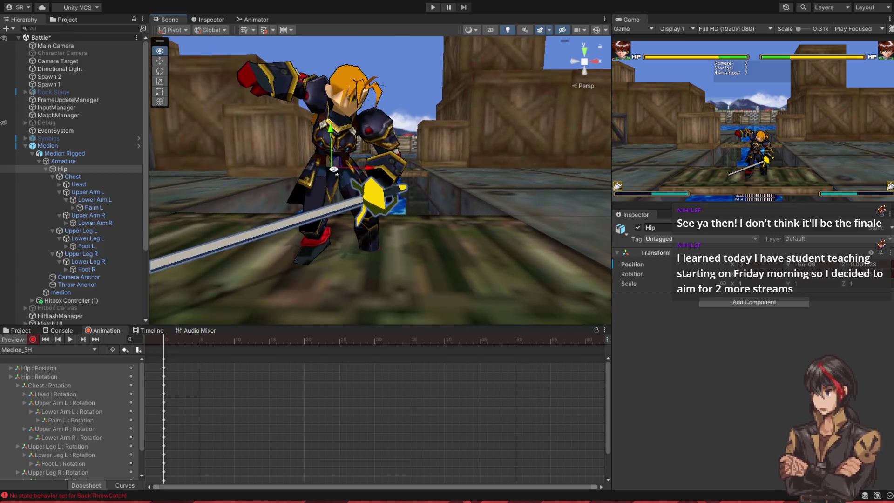
drag(335, 173, 182, 144)
Rotate Upper Leg L forward, bend Lower Leg L slightly and angle Foot L
click(161, 73)
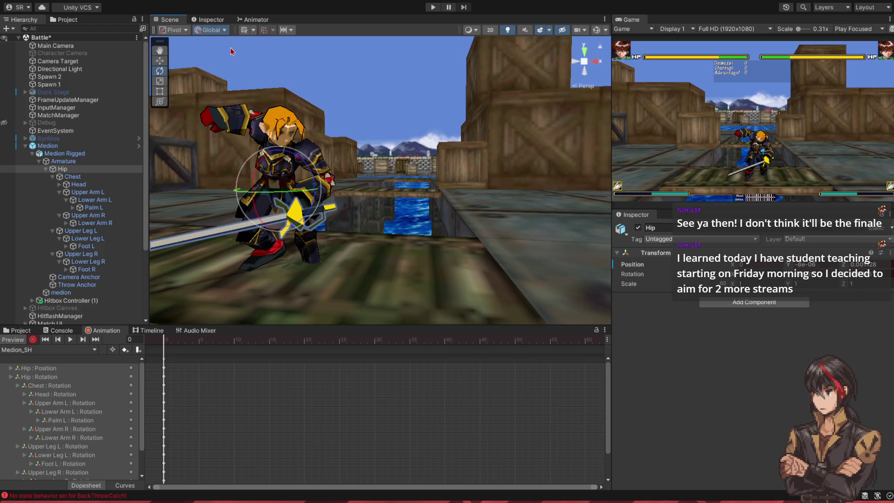
click(79, 231)
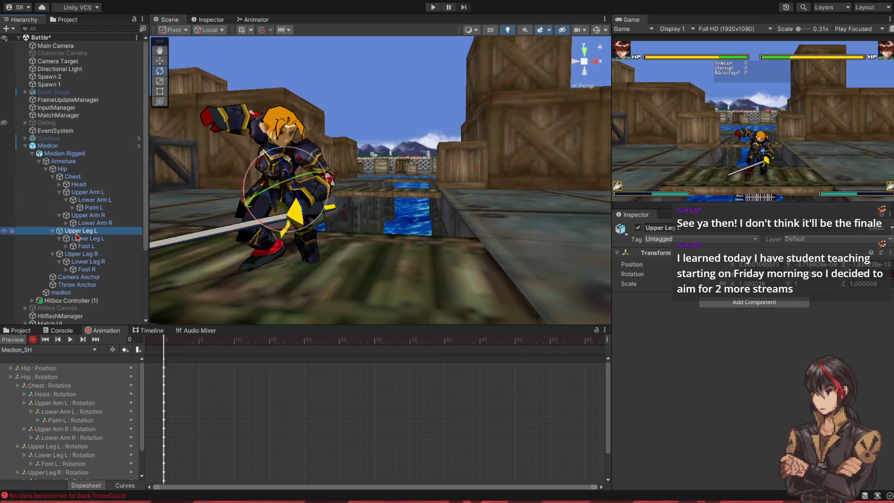
drag(293, 173, 269, 228)
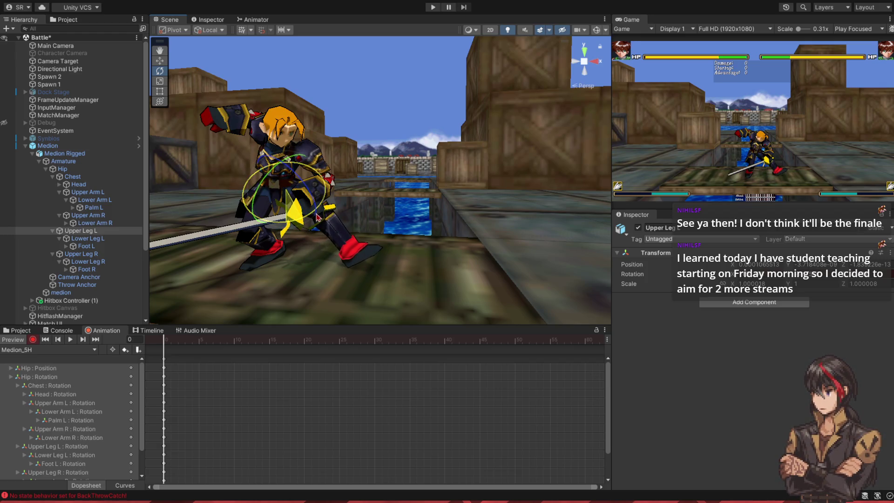
click(110, 239)
drag(342, 219, 332, 223)
click(118, 246)
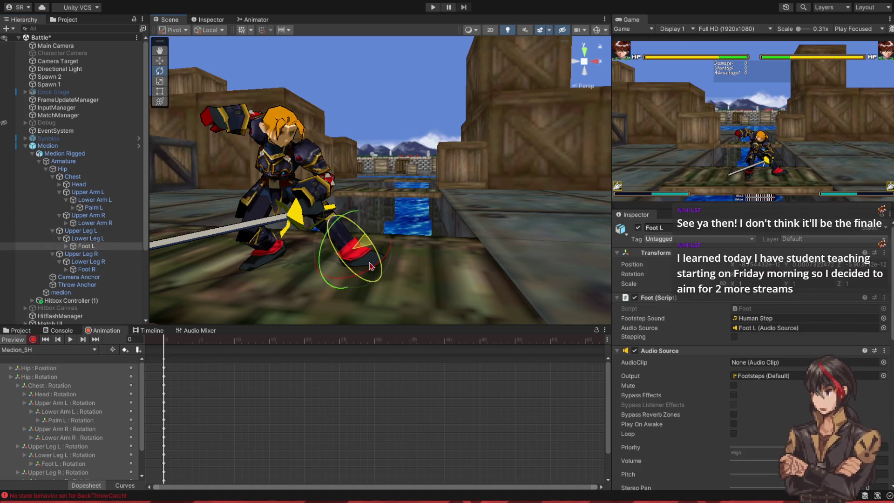
mouse_move(372, 266)
mouse_down()
mouse_move(345, 267)
mouse_move(350, 242)
mouse_up()
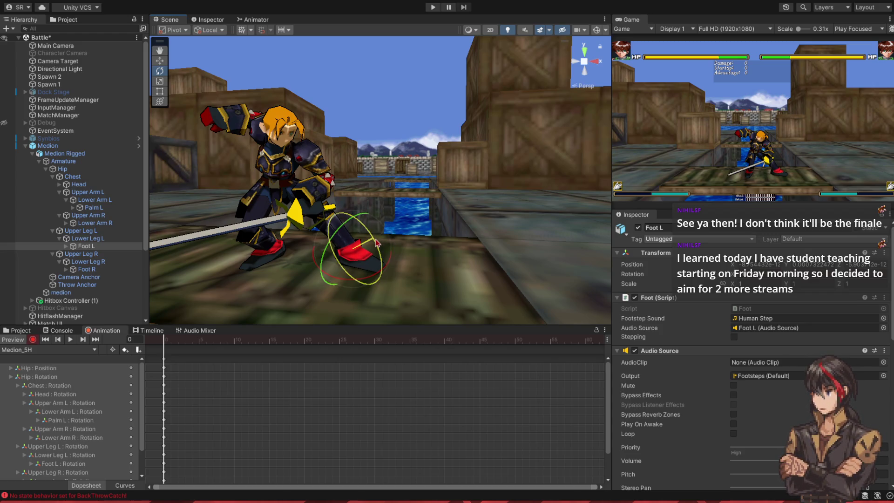
drag(377, 244, 394, 185)
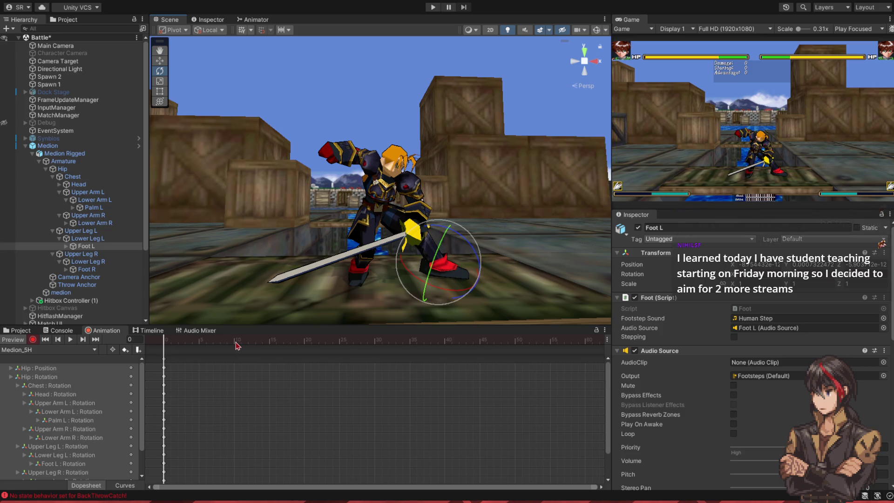
At frame 9, rotate the Hip and Chest to turn Medion away-left
click(61, 168)
mouse_move(361, 224)
mouse_down()
mouse_move(391, 236)
mouse_move(522, 235)
mouse_up()
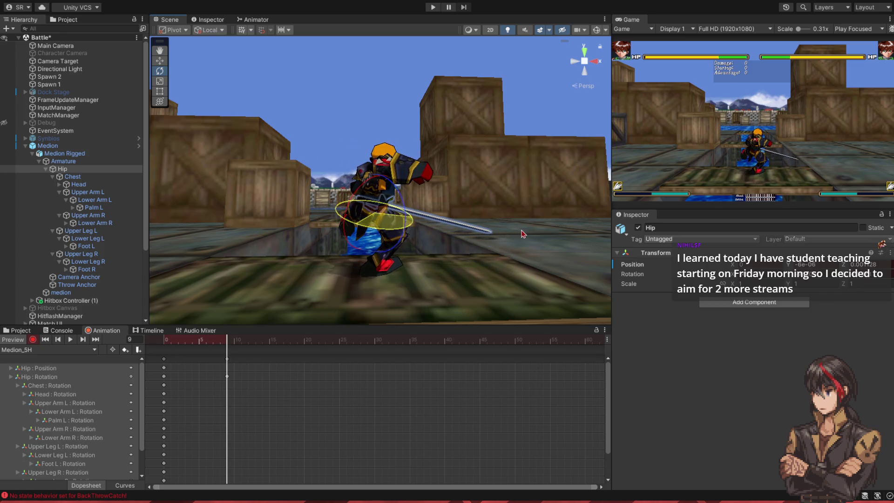
drag(401, 200, 399, 179)
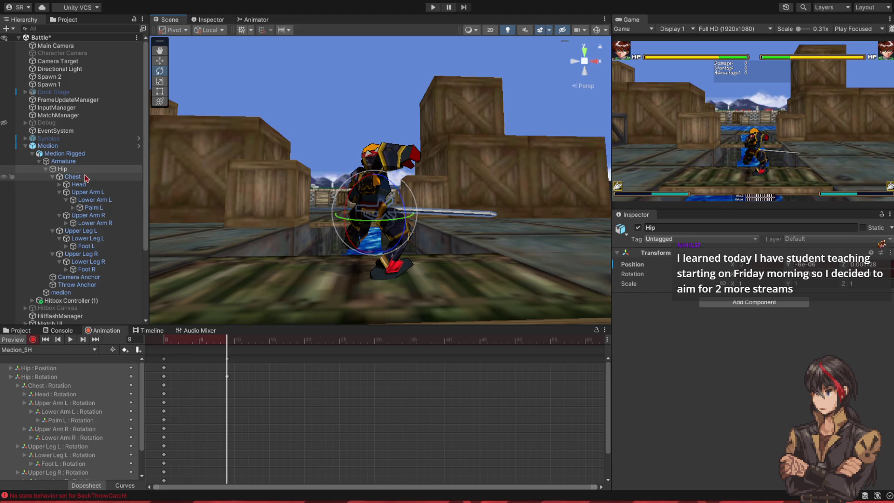
click(86, 177)
mouse_move(364, 194)
mouse_down()
mouse_move(375, 198)
mouse_move(377, 175)
mouse_up()
click(78, 185)
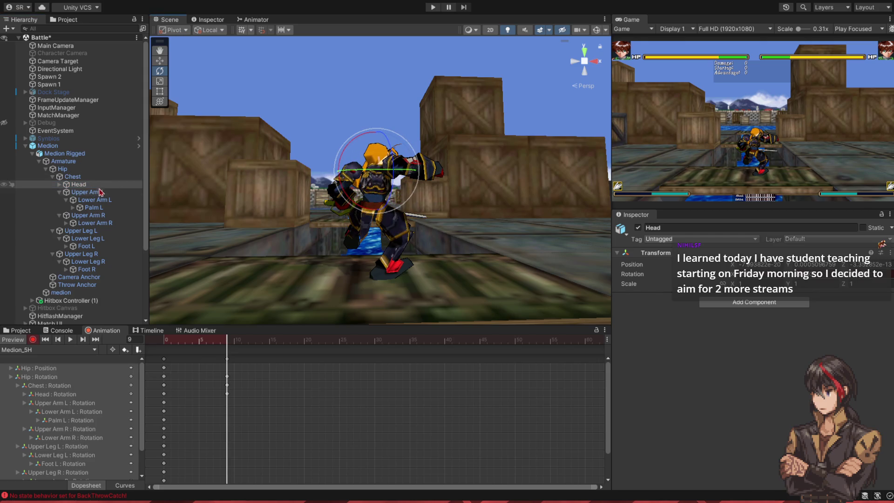
Rotate Upper Arm R and bend Lower Arm R for the frame-9 arm pose
click(88, 215)
drag(280, 187, 340, 186)
drag(429, 150, 510, 177)
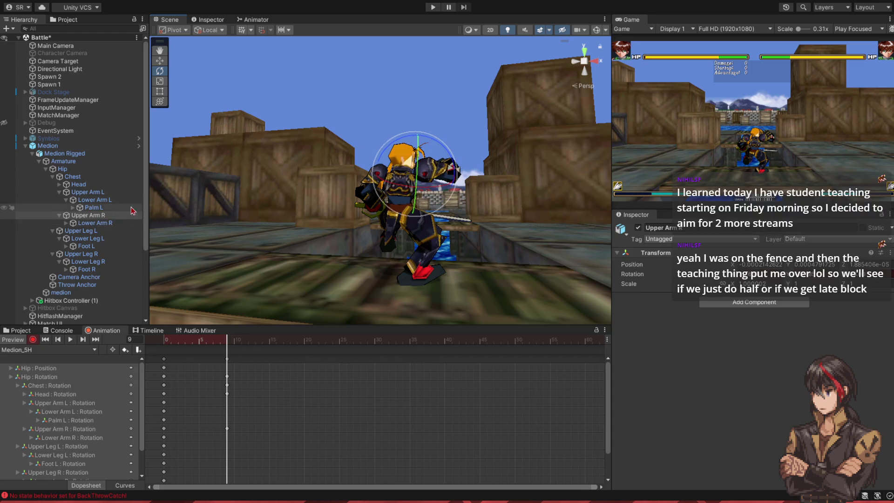
click(96, 227)
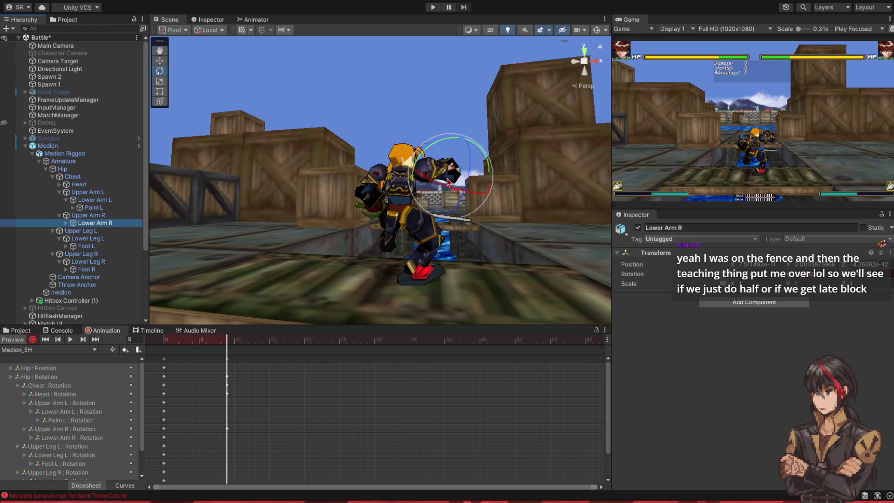
drag(449, 183, 298, 215)
Scrub back to compare earlier frames and slightly adjust the Hip rotation
click(285, 218)
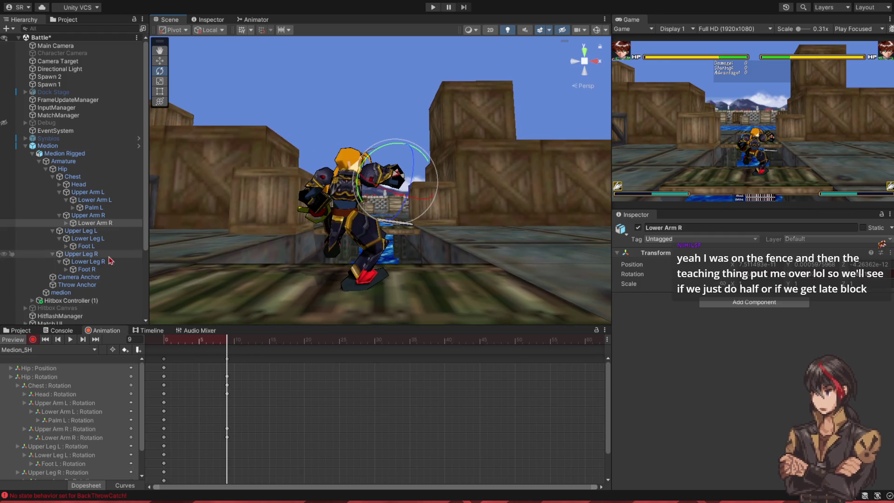
mouse_move(216, 340)
mouse_down()
mouse_move(223, 340)
mouse_move(206, 340)
mouse_move(225, 336)
mouse_up()
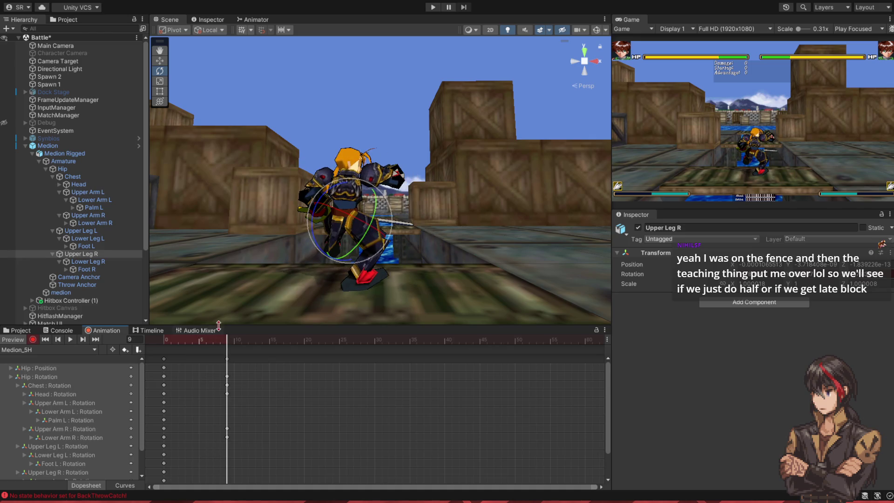
click(62, 168)
drag(371, 186, 328, 191)
drag(227, 341, 168, 339)
click(222, 341)
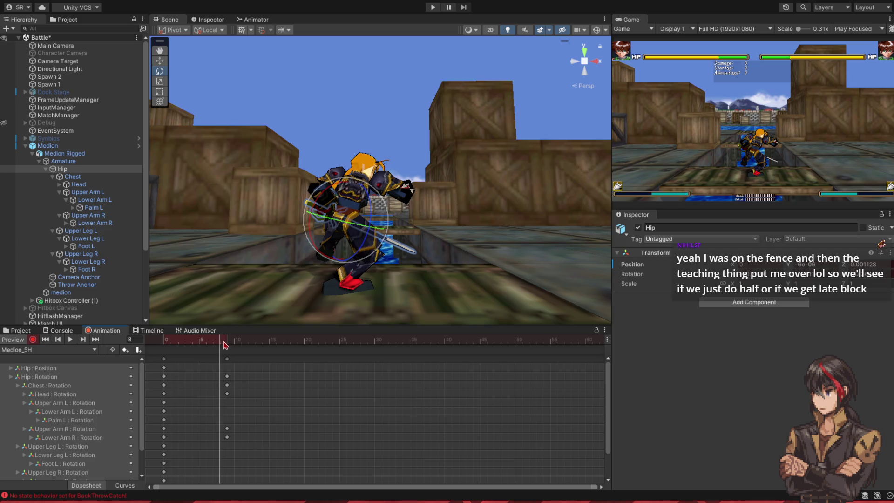
Swing Upper Leg R to a new angle and bend Lower Leg R slightly
click(81, 254)
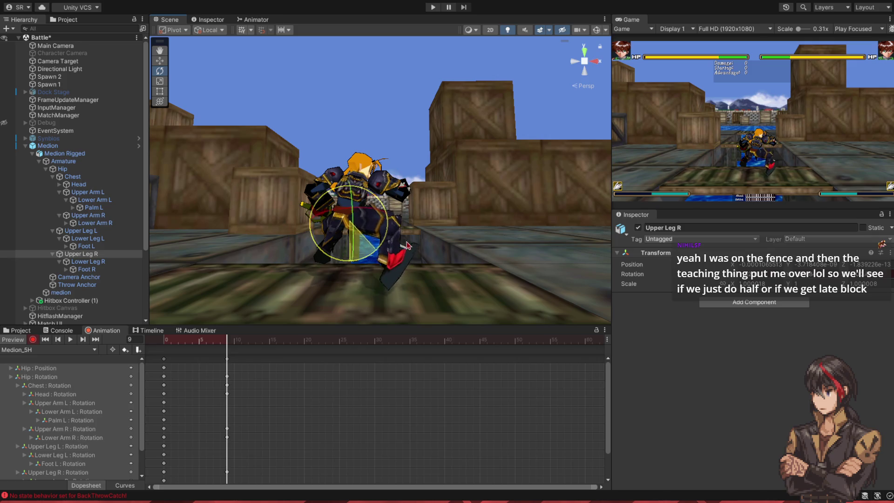
key(Down)
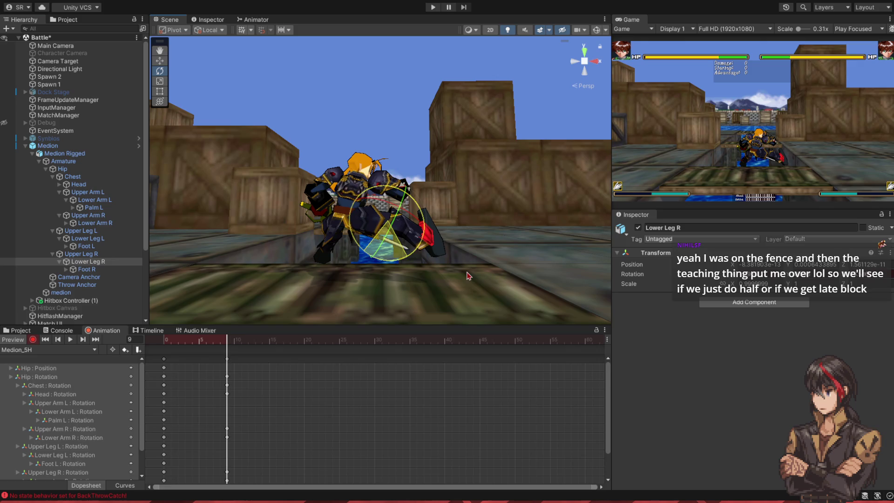
drag(468, 276, 373, 265)
click(121, 256)
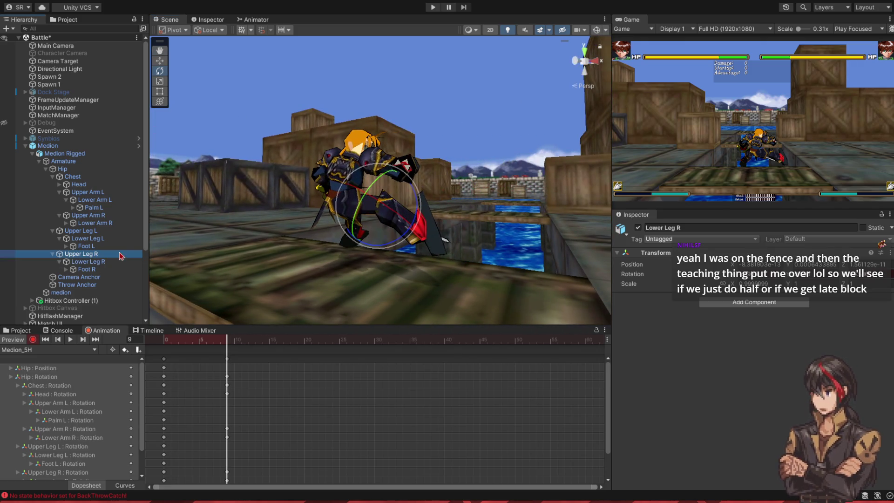
drag(368, 192, 372, 201)
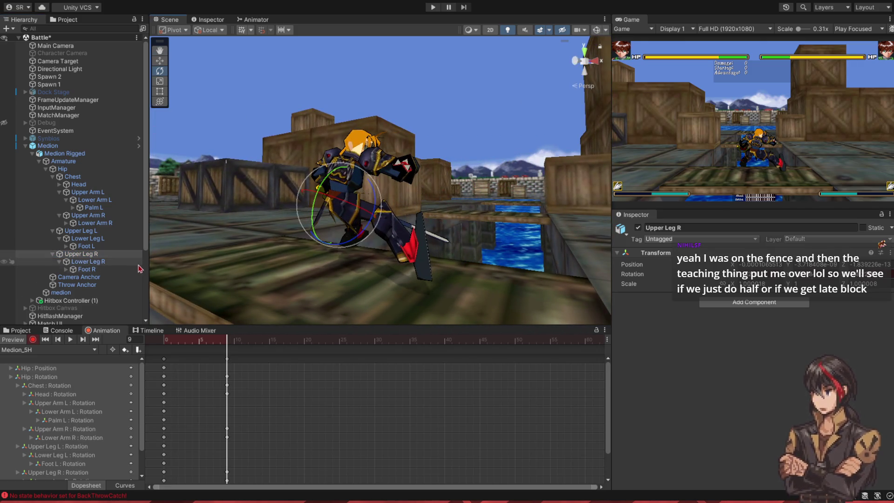
click(87, 261)
mouse_move(413, 218)
mouse_down()
mouse_move(432, 290)
mouse_move(402, 362)
mouse_move(410, 298)
mouse_move(435, 301)
mouse_move(331, 209)
mouse_up()
click(124, 270)
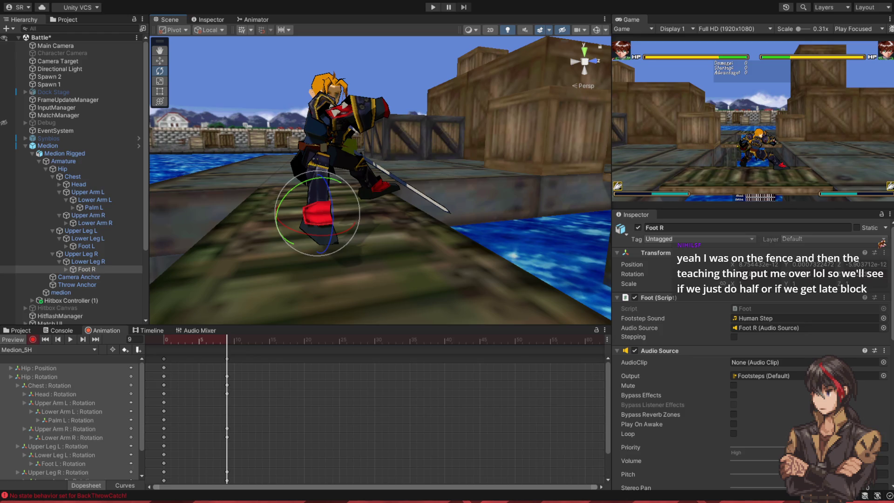
mouse_move(345, 160)
mouse_down()
mouse_move(179, 156)
mouse_move(189, 179)
mouse_up()
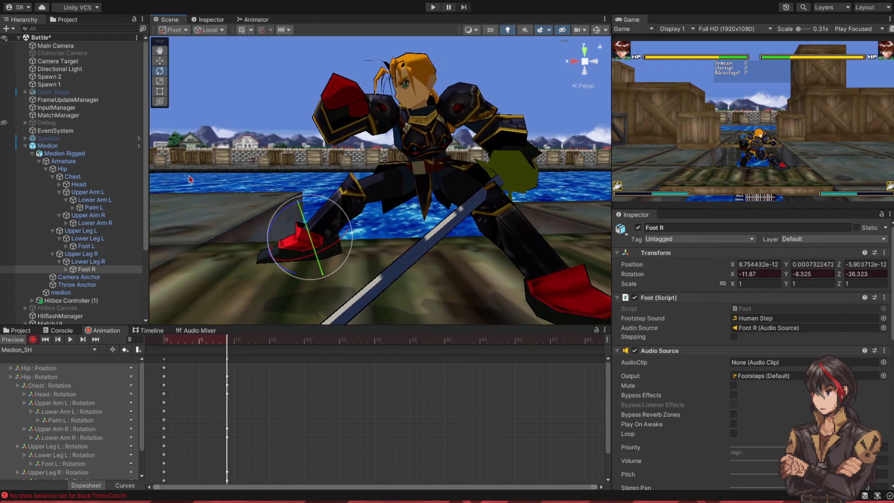
Swing the left thigh, bend the left knee and tilt Foot L; thigh ends at -142.226, -125.92, 78.572
click(89, 231)
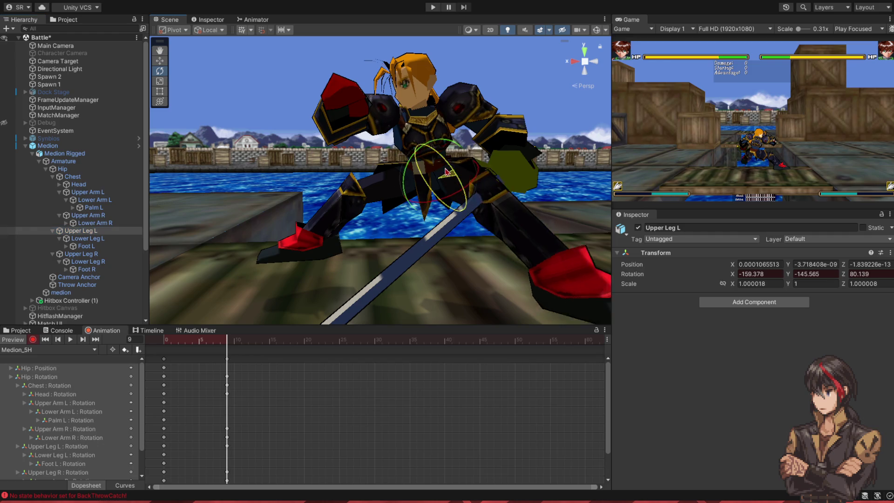
drag(438, 188, 386, 187)
click(86, 238)
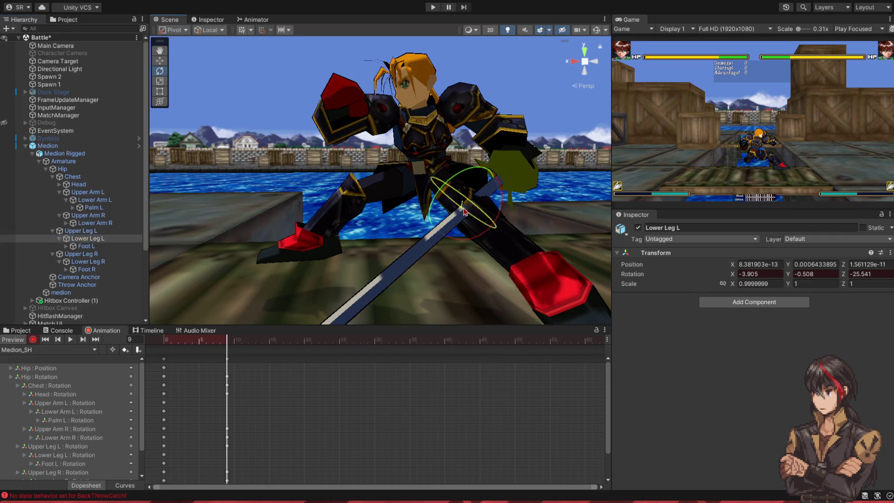
drag(480, 205, 496, 278)
key(f)
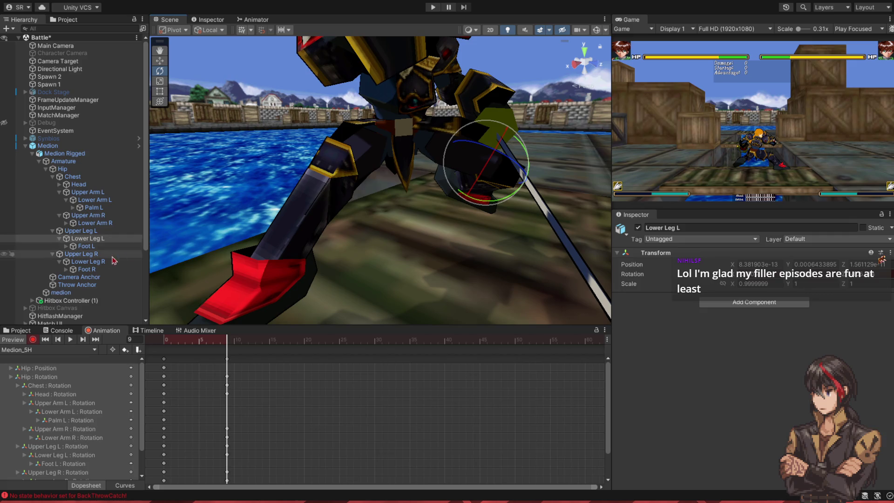
click(84, 246)
mouse_move(488, 174)
mouse_down()
mouse_move(425, 151)
mouse_move(323, 214)
mouse_move(373, 160)
mouse_move(382, 176)
mouse_move(360, 158)
mouse_up()
click(295, 172)
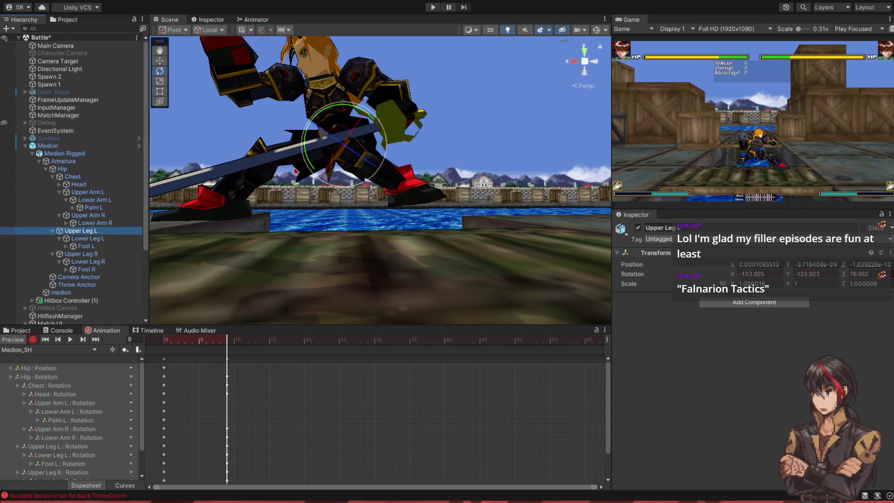
drag(354, 111, 367, 112)
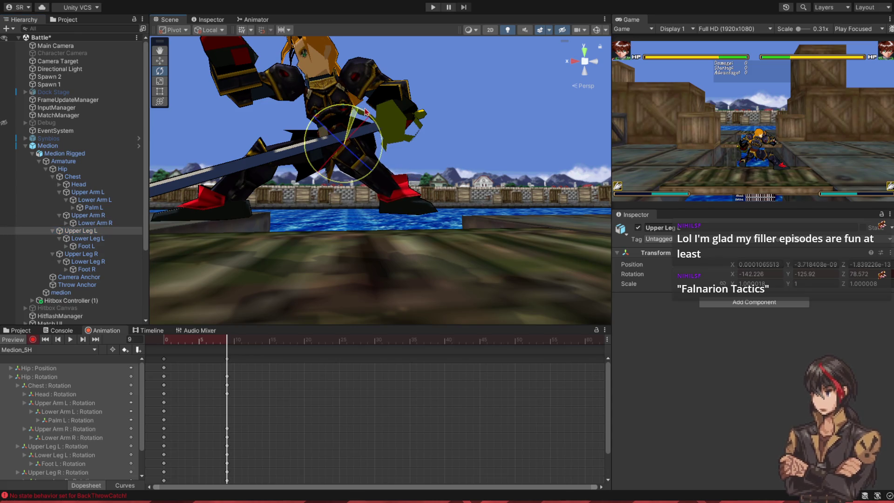
drag(303, 126, 358, 177)
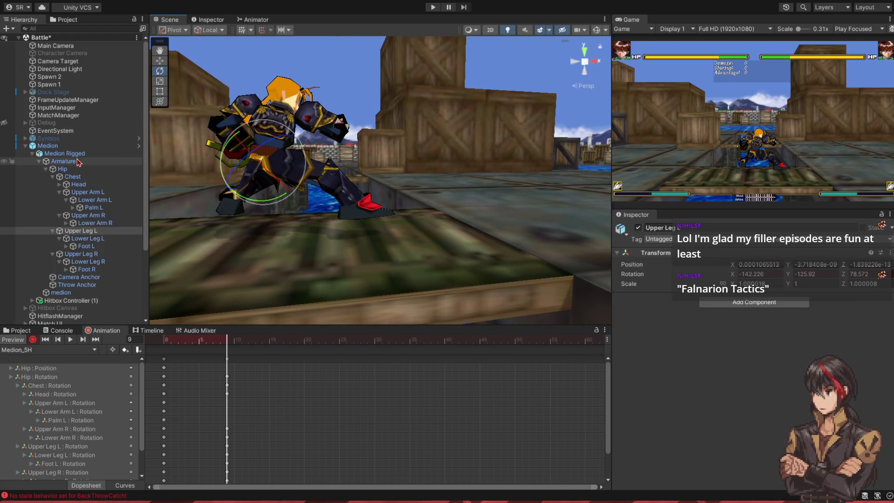
Lower the Hip slightly and return to the Rotate tool on Upper Leg L
click(75, 170)
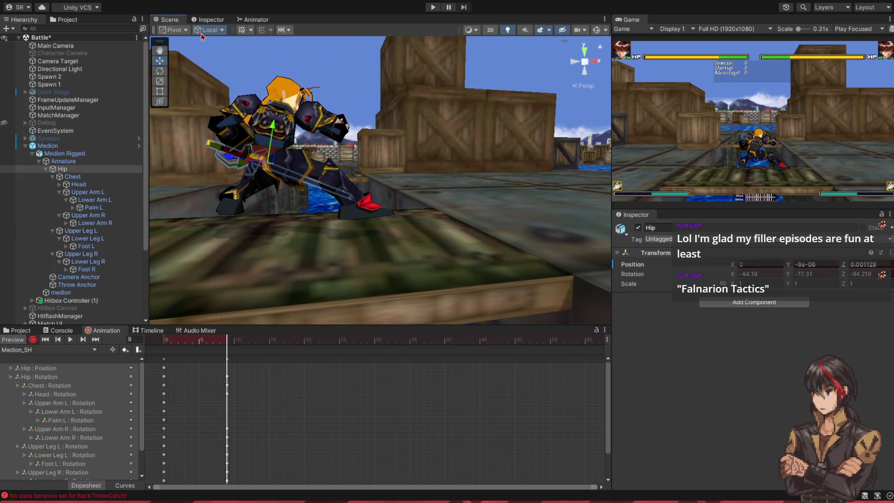
drag(267, 129, 269, 154)
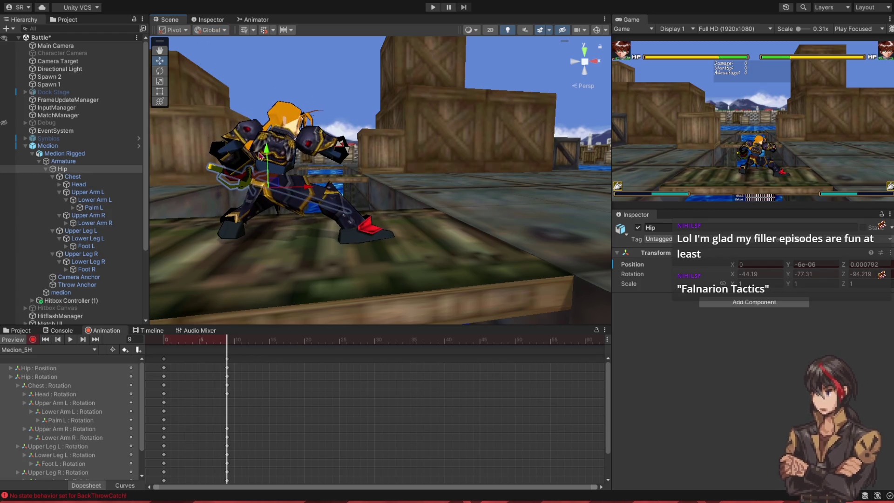
click(165, 72)
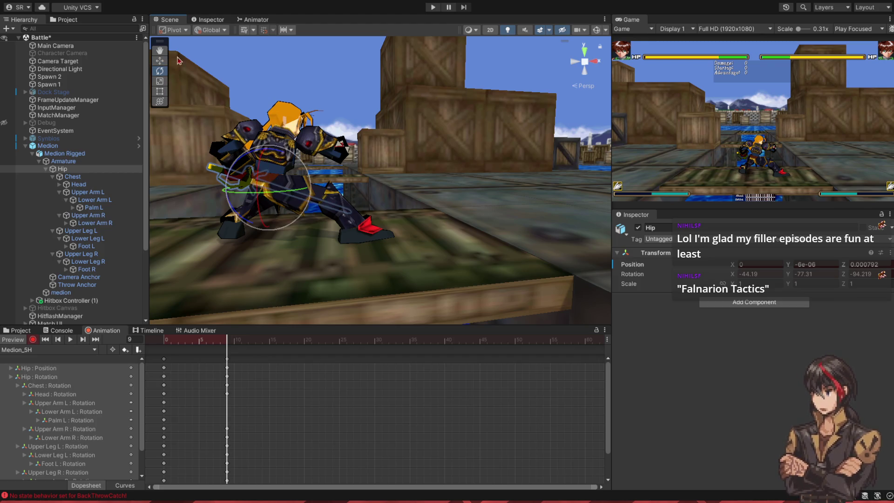
click(92, 231)
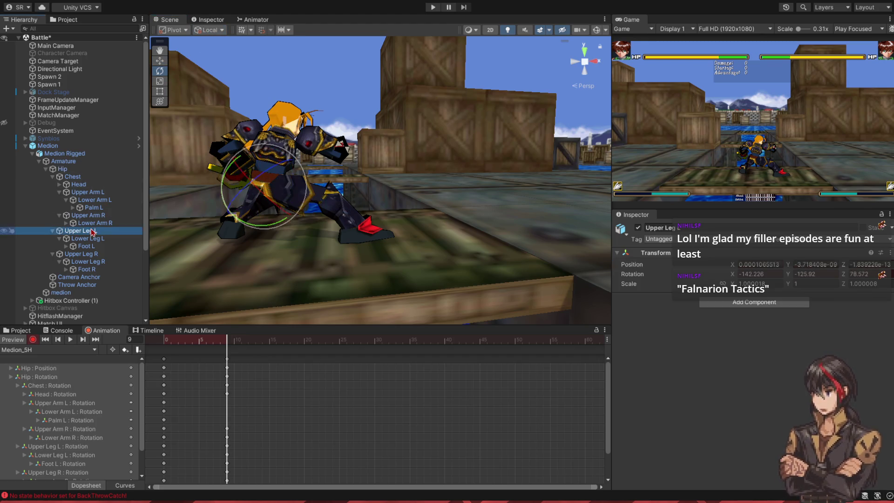
drag(249, 191, 415, 189)
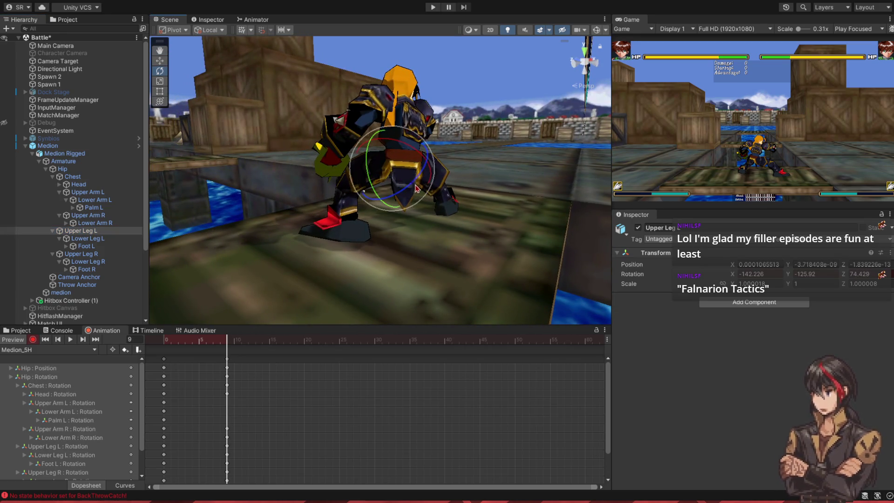
Bend Lower Leg L to its new frame-9 angle and check the pose from several sides
click(114, 240)
drag(370, 199, 364, 205)
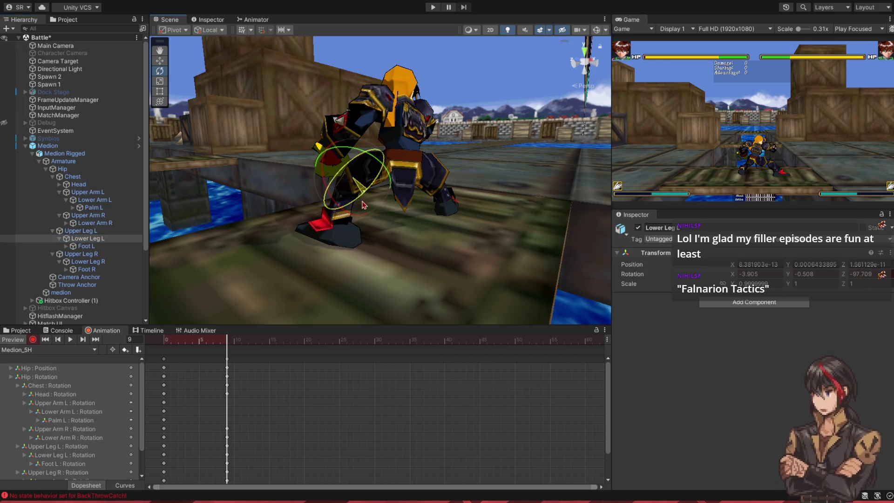
click(311, 222)
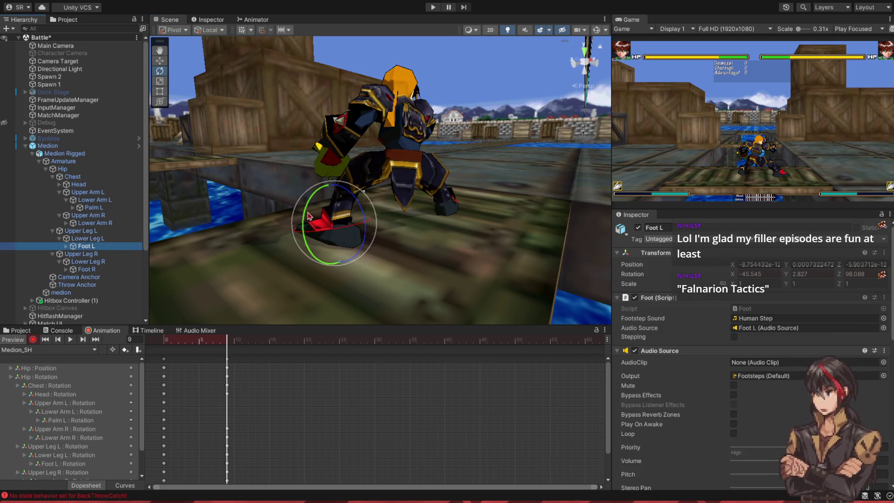
drag(311, 222, 286, 196)
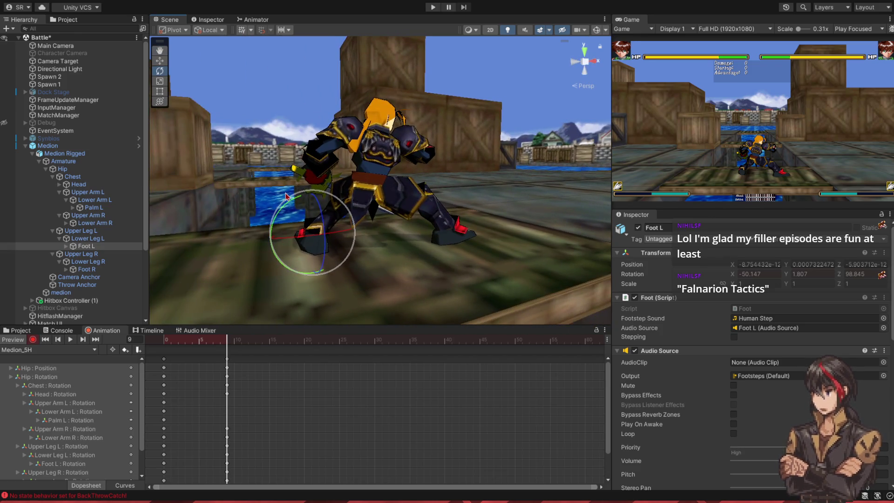
drag(385, 197, 341, 177)
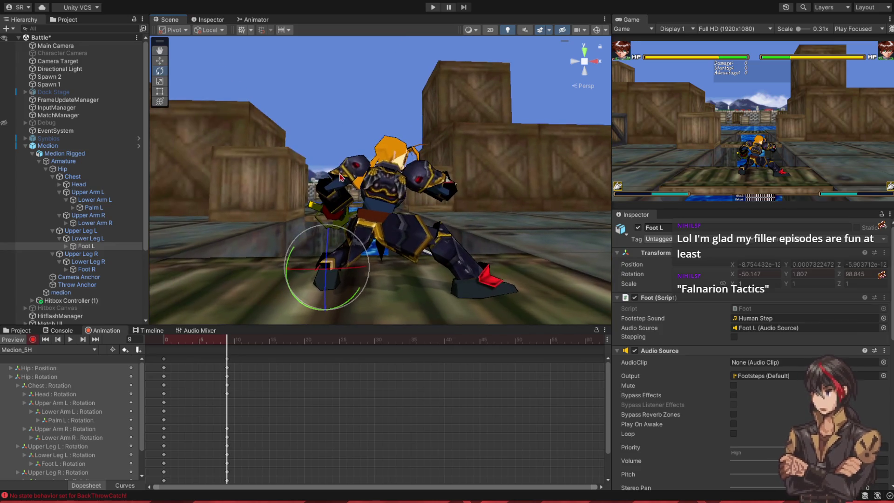
mouse_move(224, 344)
mouse_down()
mouse_move(186, 344)
mouse_move(226, 347)
mouse_up()
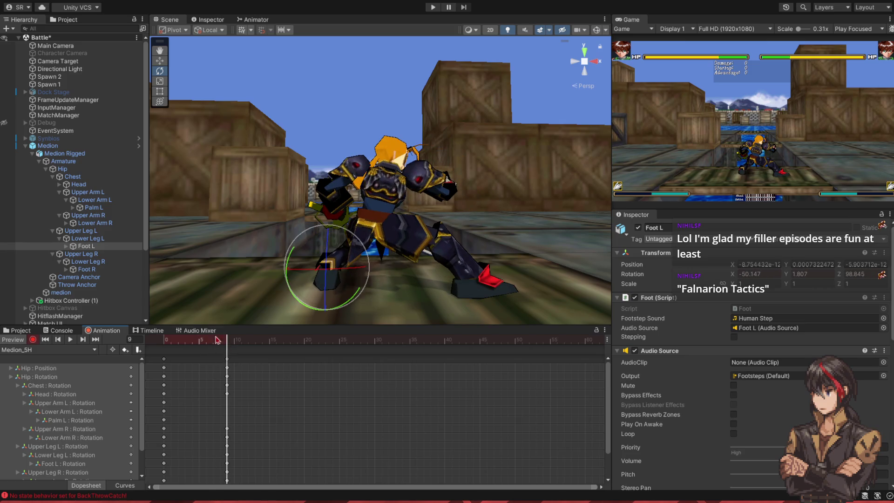
At frame 9, rotate Medion's left upper arm, forearm and palm (23.612, -9.618, -13.079) so the sword lies level
double_click(88, 192)
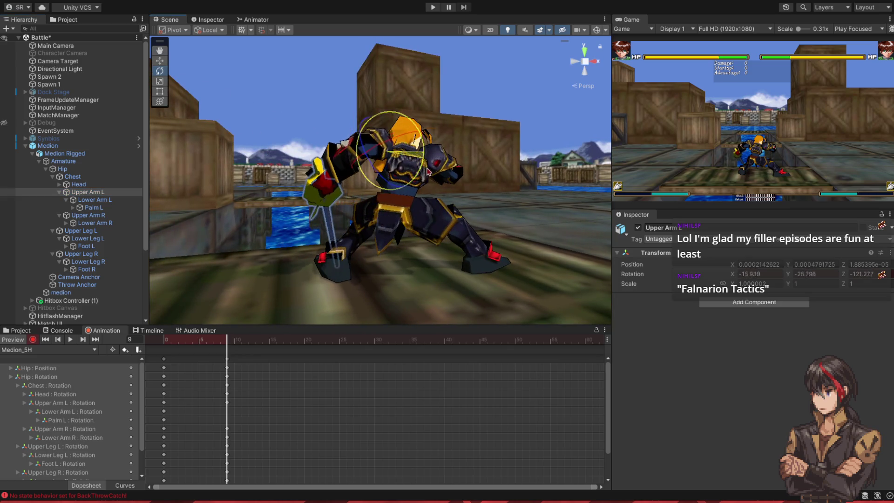
drag(428, 169, 431, 202)
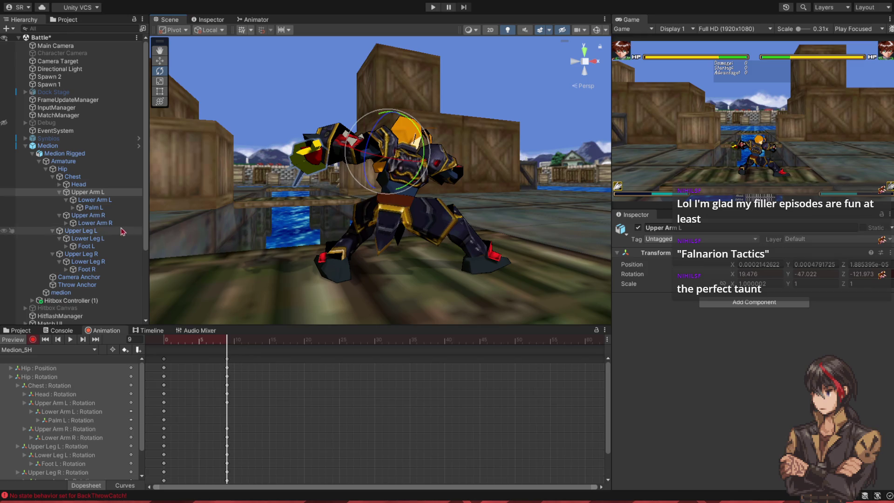
click(95, 200)
drag(323, 158, 317, 182)
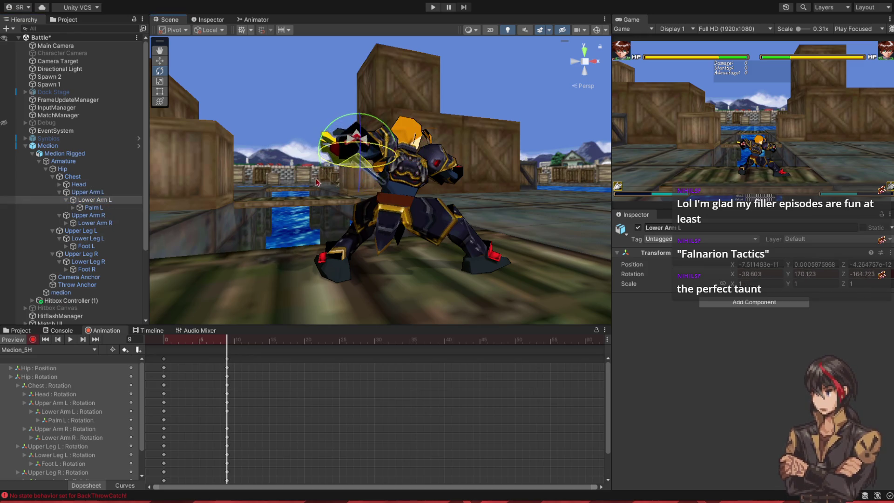
click(94, 207)
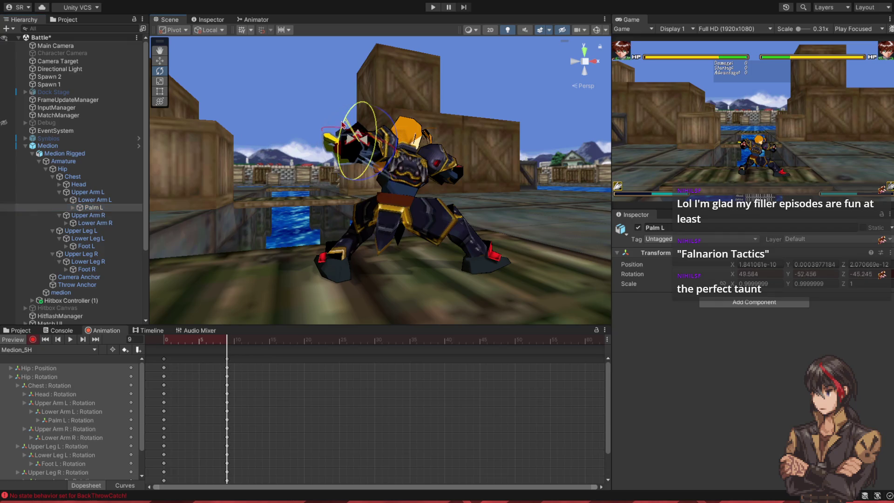
mouse_move(345, 155)
mouse_down()
mouse_move(359, 147)
mouse_move(336, 171)
mouse_move(319, 169)
mouse_move(451, 201)
mouse_move(189, 306)
mouse_up()
At frame 5, bend Medion's right lower leg and tilt the right foot up, keying that in-between
mouse_move(229, 344)
mouse_down()
mouse_move(168, 347)
mouse_move(224, 356)
mouse_move(170, 362)
mouse_move(199, 365)
mouse_up()
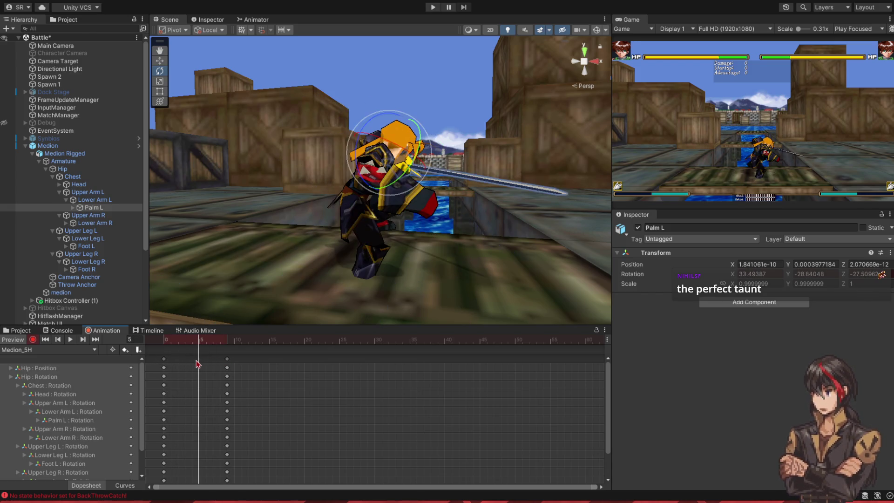
click(82, 253)
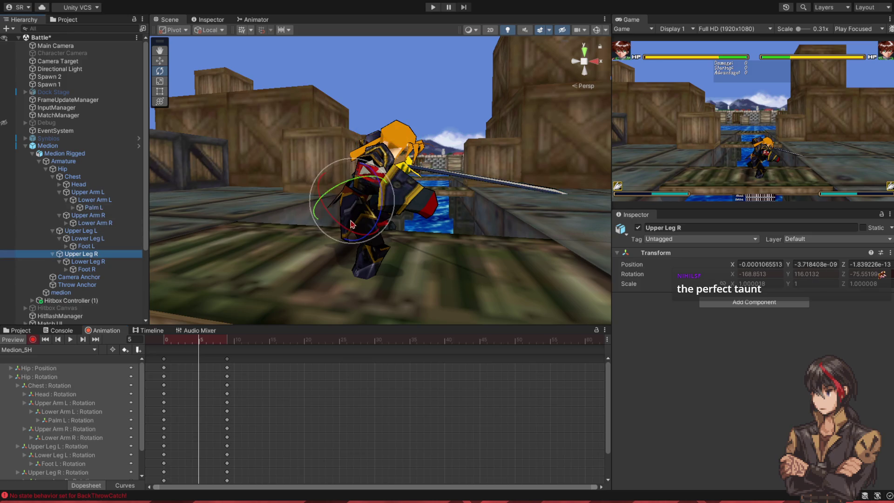
click(88, 262)
drag(410, 240, 416, 247)
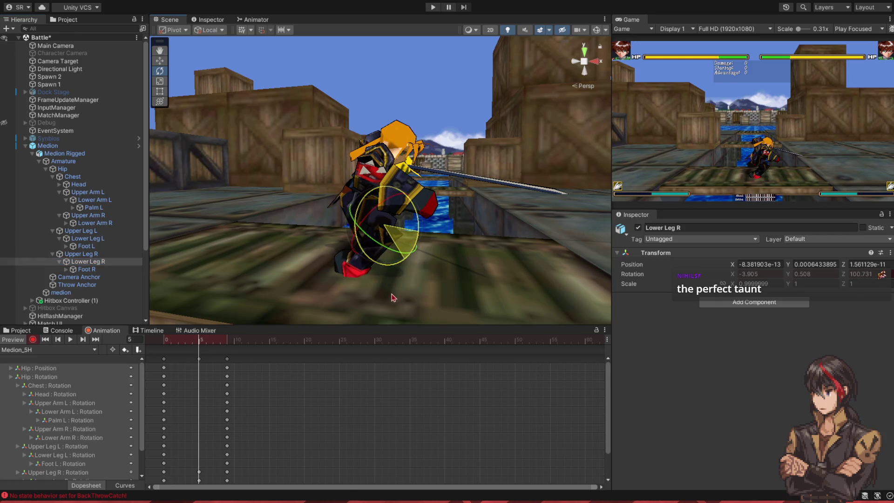
click(109, 269)
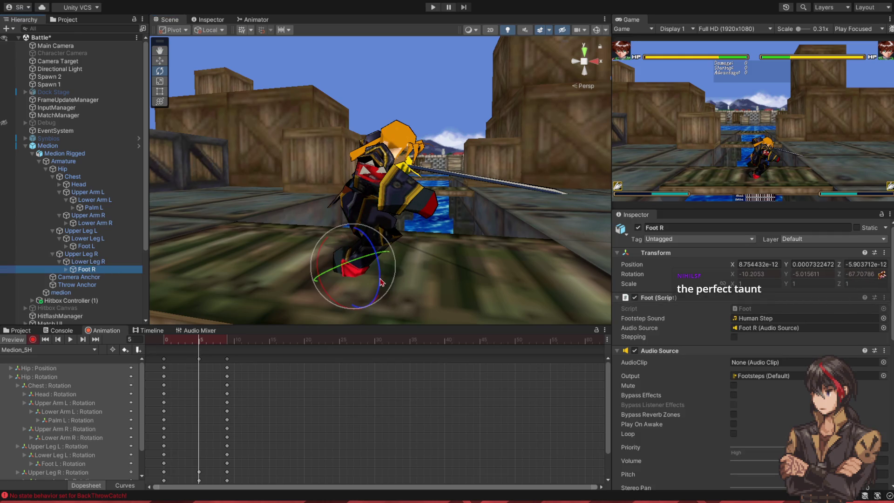
click(122, 263)
drag(416, 241, 417, 245)
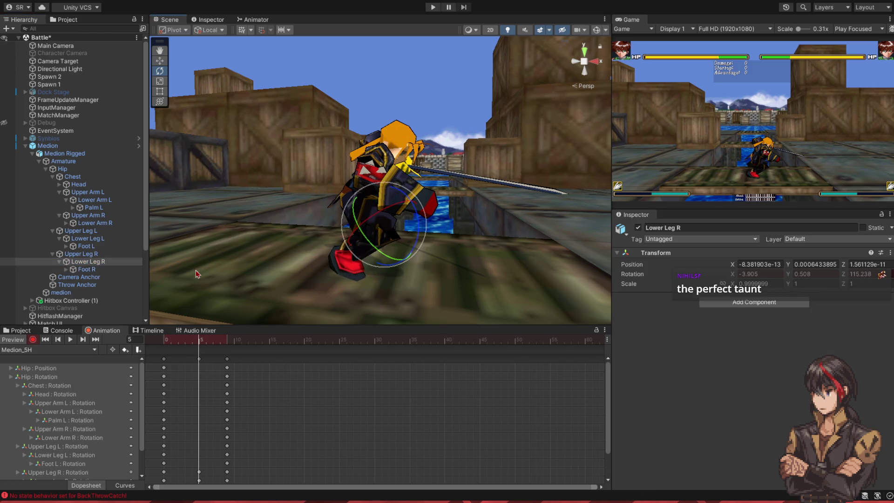
click(369, 262)
drag(369, 262, 363, 256)
Swing the left thigh to key its frame-5 rotation, then scrub back toward the clip start
key(f)
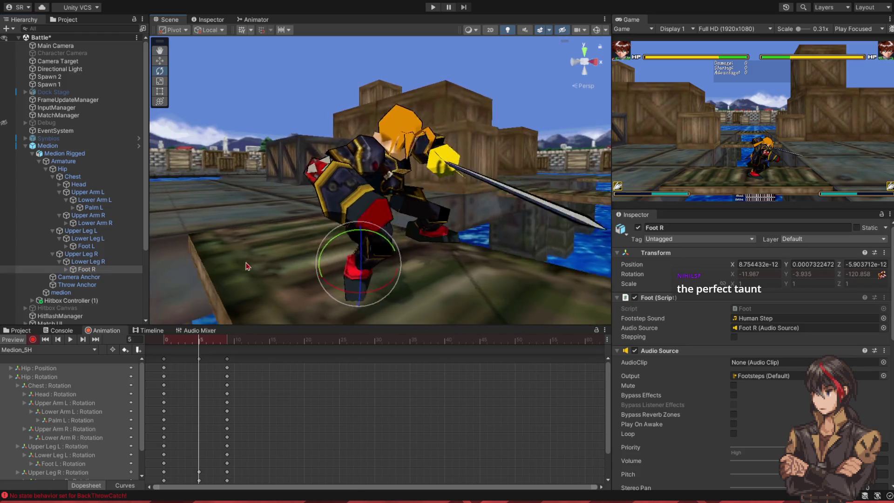
mouse_move(247, 266)
mouse_down()
mouse_move(335, 277)
mouse_move(298, 268)
mouse_up()
click(104, 232)
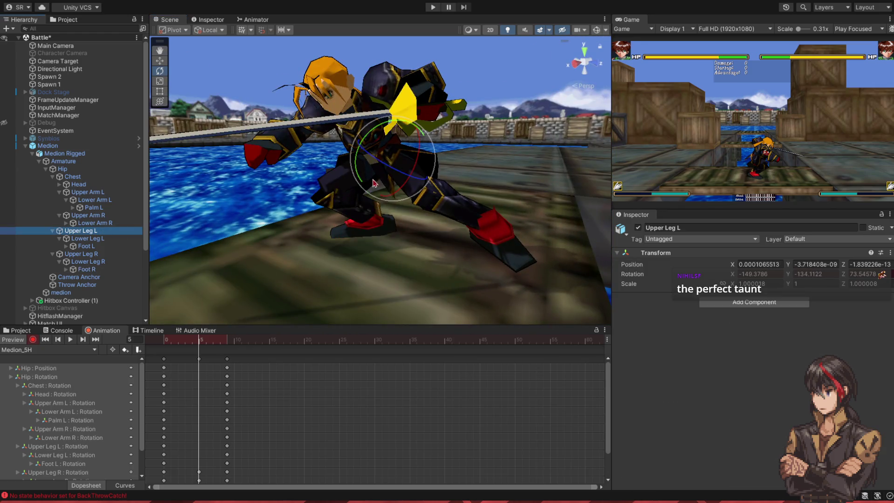
mouse_move(390, 139)
mouse_down()
mouse_move(395, 131)
mouse_move(416, 138)
mouse_move(385, 199)
mouse_move(335, 200)
mouse_move(298, 219)
mouse_up()
mouse_move(200, 341)
mouse_down()
mouse_move(178, 343)
mouse_move(226, 361)
mouse_move(161, 365)
mouse_move(185, 364)
mouse_up()
Key the left thigh at frame 3 with rotation -164.762, -143.221, 79.264, then scrub forward
scroll(280, 254, up, 5)
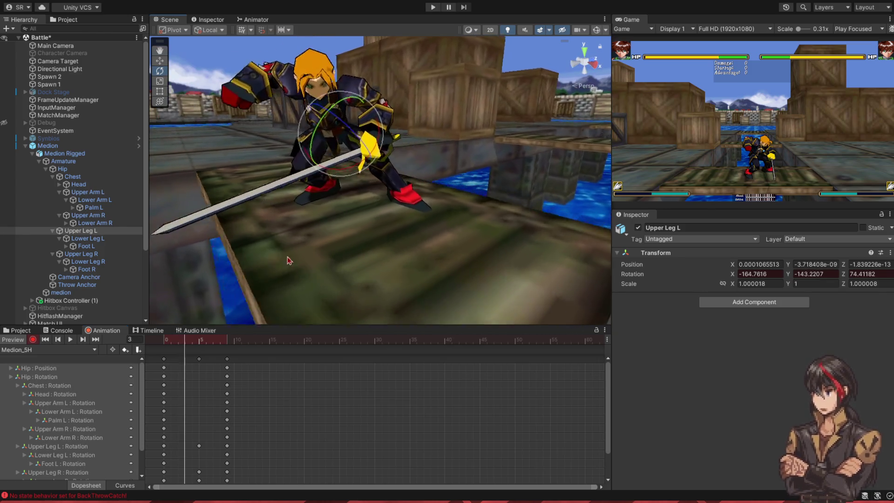
click(87, 238)
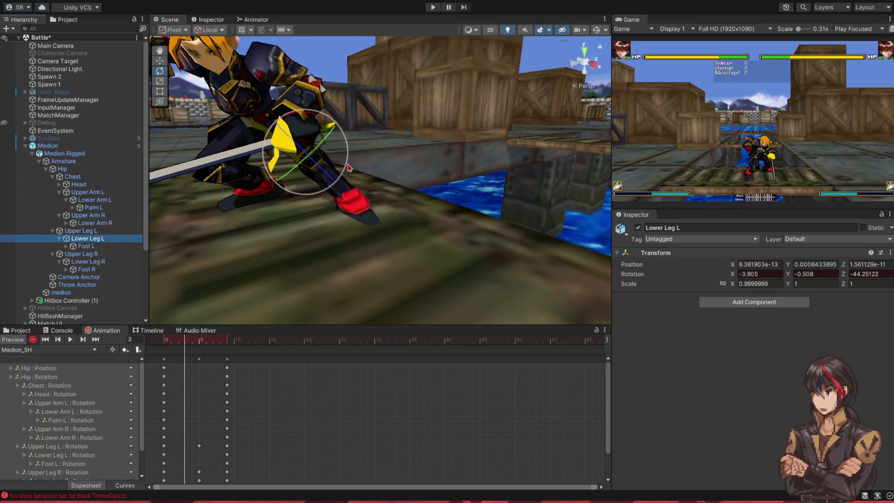
key(Up)
drag(292, 133, 280, 134)
mouse_move(283, 249)
mouse_down()
mouse_move(362, 256)
mouse_move(290, 262)
mouse_move(338, 250)
mouse_move(321, 265)
mouse_up()
mouse_move(185, 341)
mouse_down()
mouse_move(227, 347)
mouse_move(216, 349)
mouse_up()
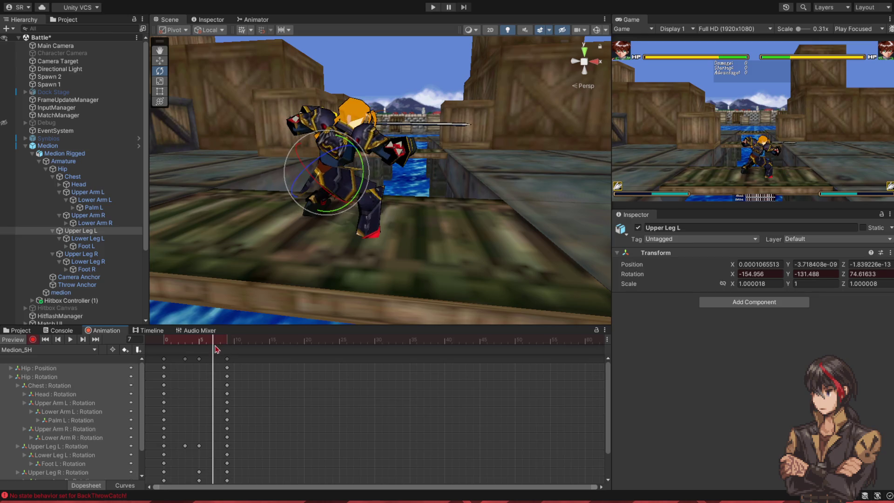
At frame 7, swing the right thigh, bend the right lower leg and tilt the right foot
click(109, 254)
drag(366, 171, 380, 205)
click(107, 261)
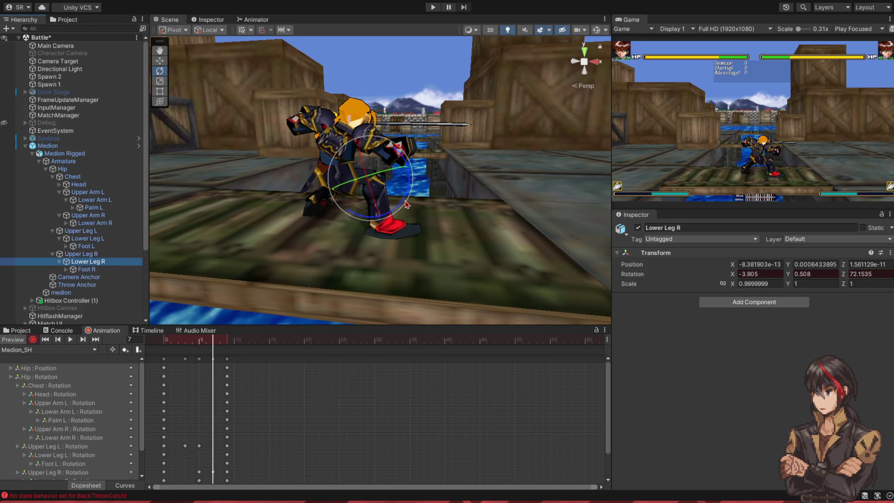
drag(391, 214, 371, 225)
click(81, 254)
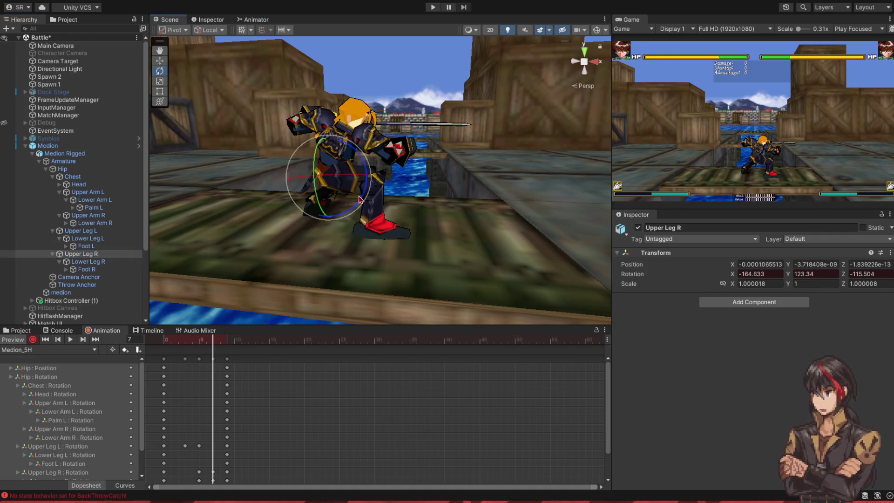
key(Down)
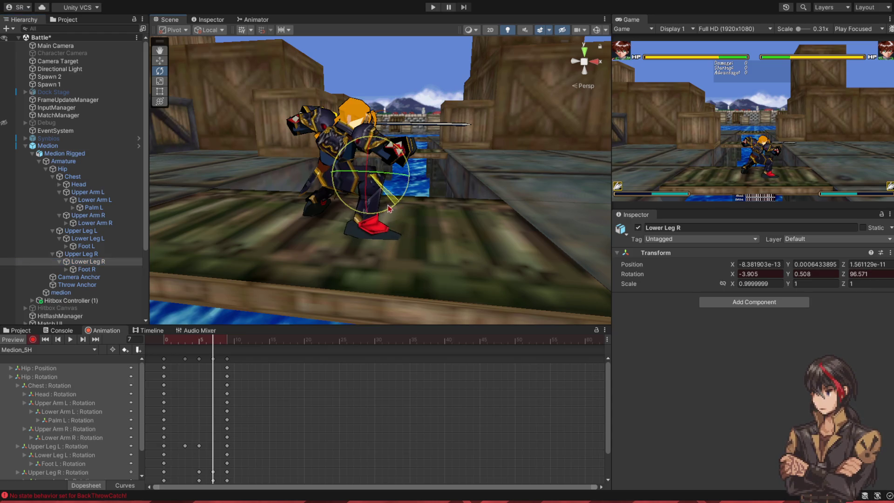
key(Down)
drag(399, 218, 366, 229)
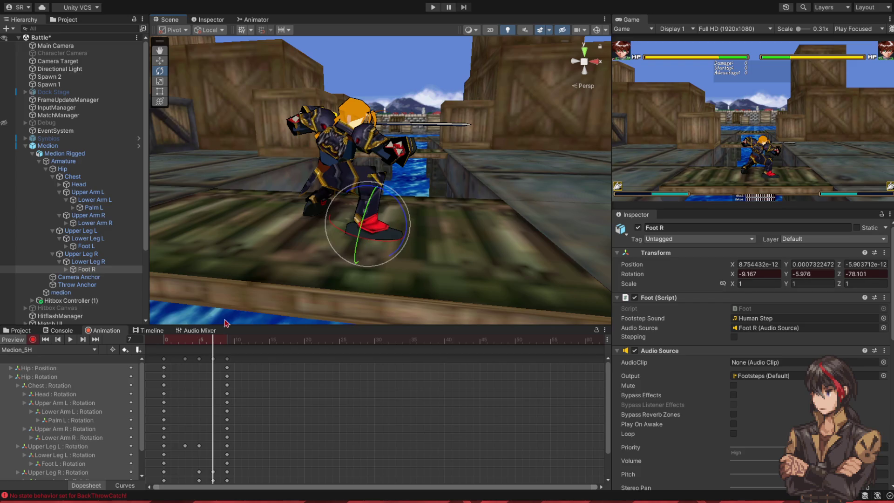
Move to frame 9, play back the clip, and select every bone from Hip to Foot R
mouse_move(222, 345)
mouse_down()
mouse_move(200, 346)
mouse_move(213, 345)
mouse_up()
click(70, 339)
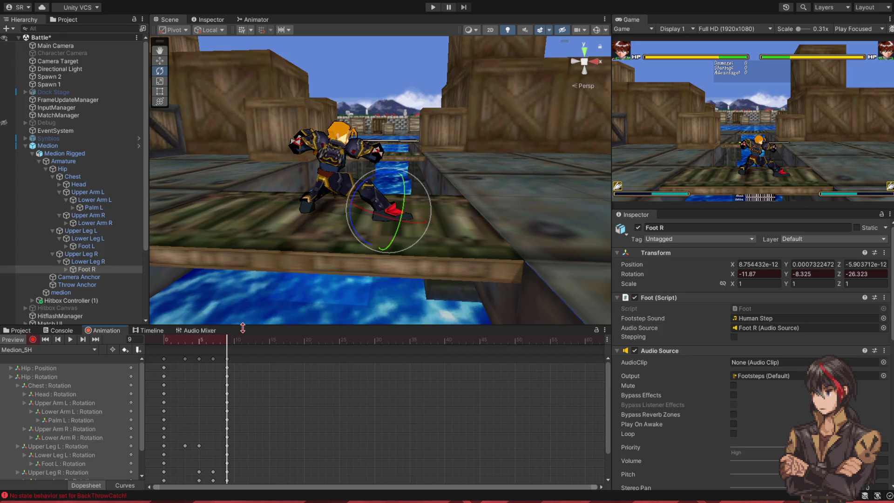
click(229, 362)
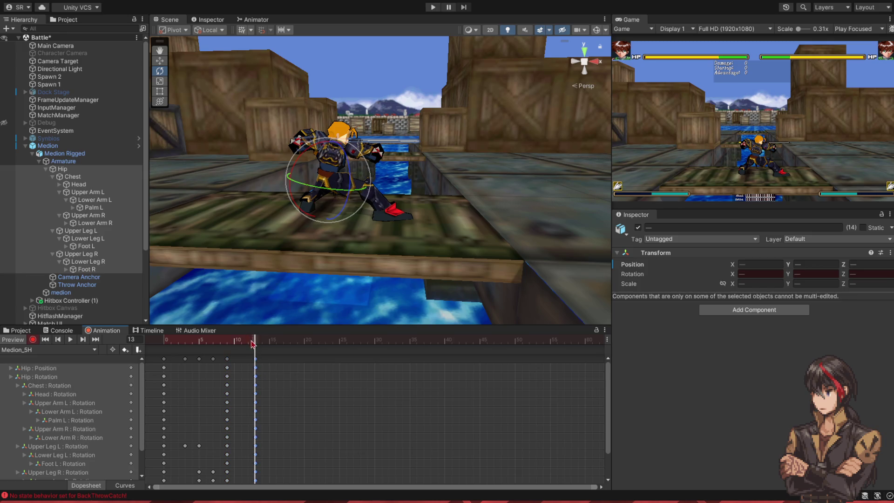
Replay the clip from the start and jump to frame 13
drag(252, 343, 134, 347)
click(73, 343)
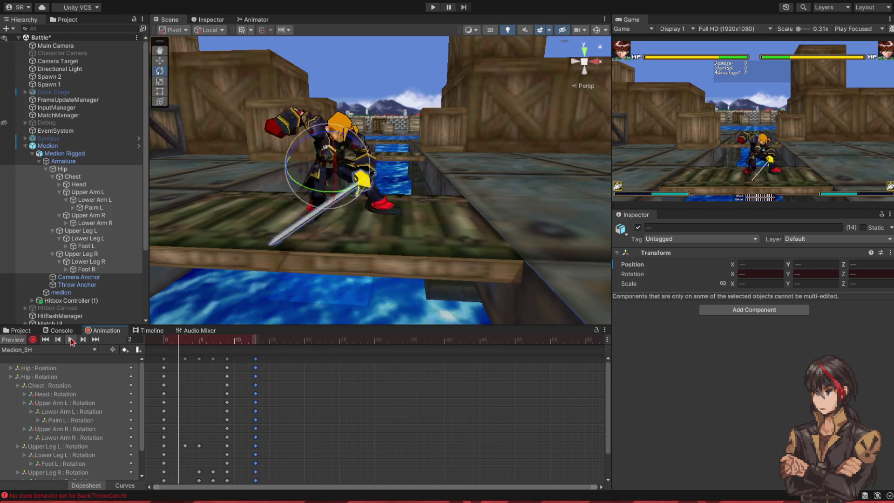
click(256, 344)
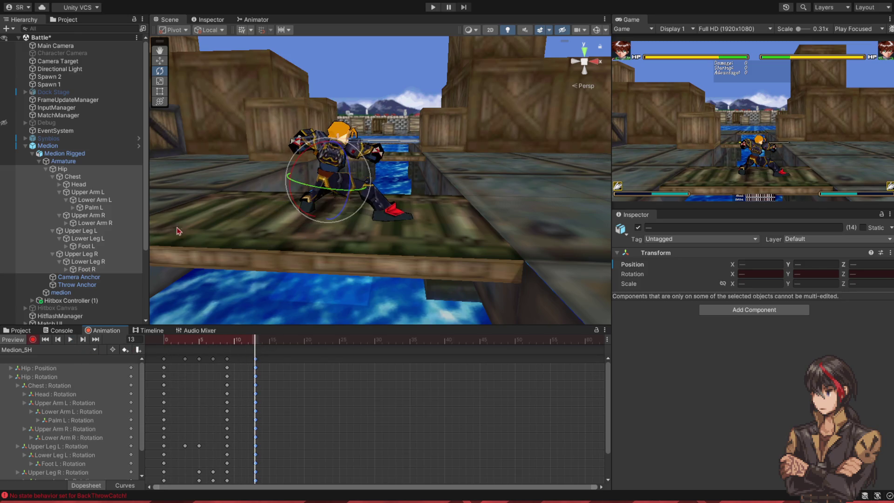
At frame 13, rotate the Chest to -14.91, -48.391, 6.207 and adjust the left upper arm
click(98, 178)
click(354, 181)
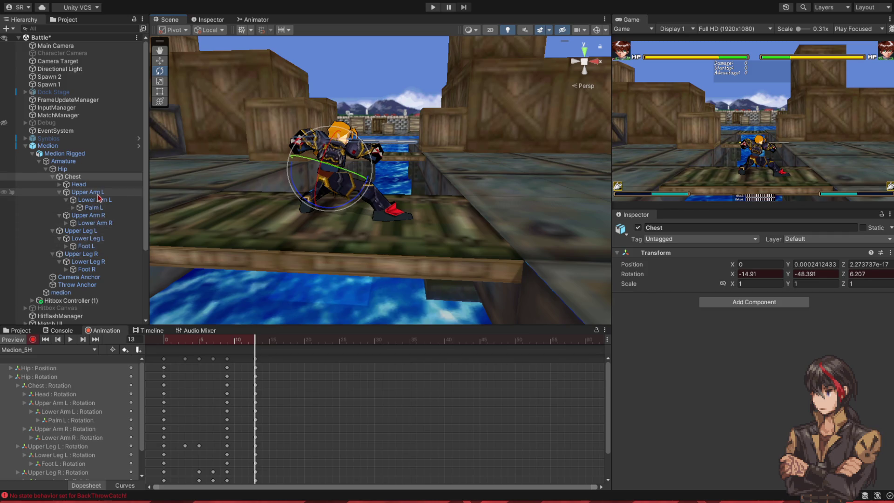
click(87, 192)
drag(303, 156, 308, 159)
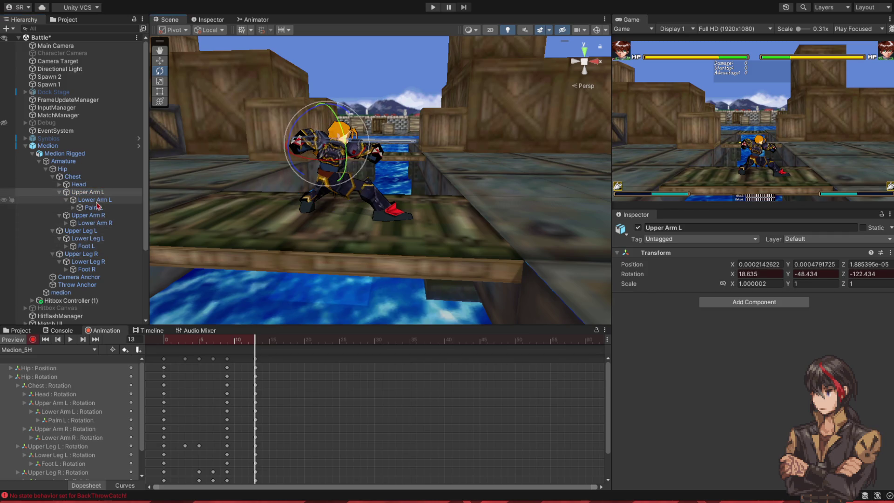
click(93, 208)
click(92, 201)
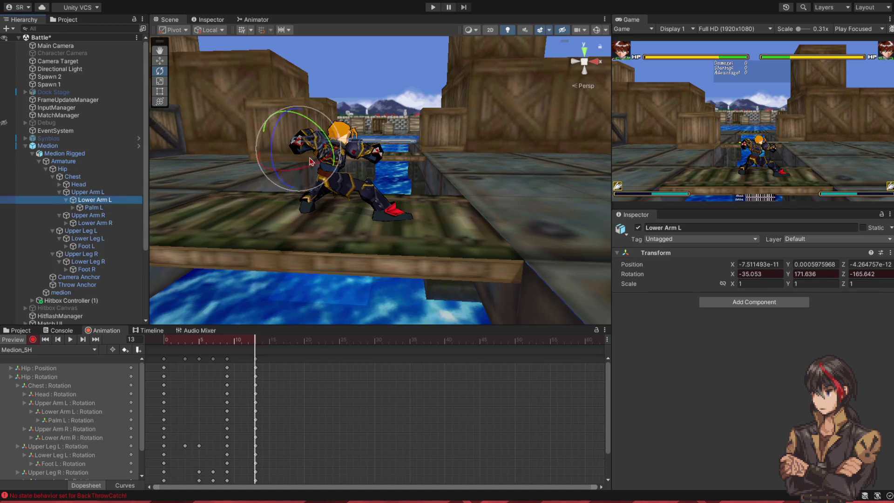